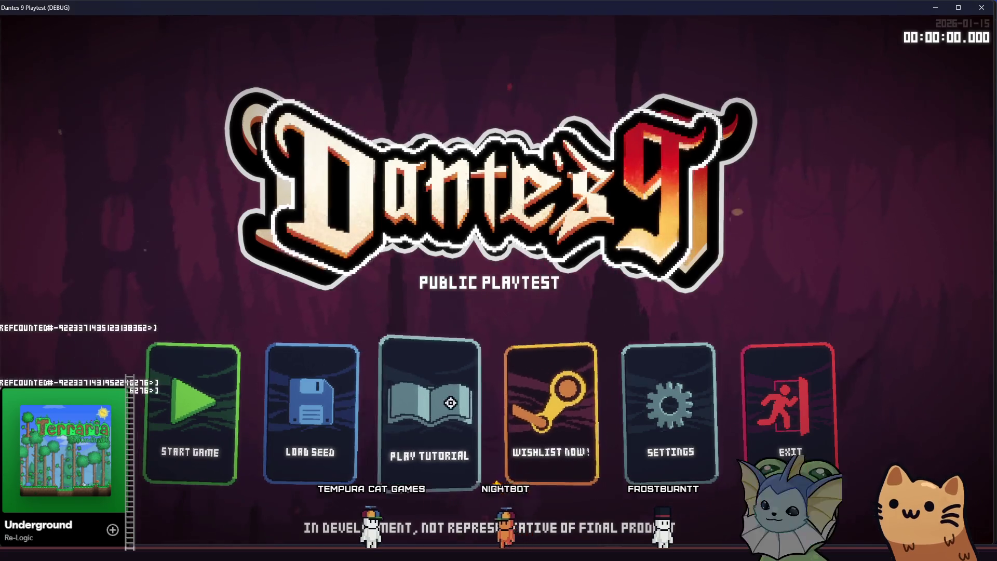
# Start the tutorial, move the cat right to the aim-and-attack room, then close the game
pyautogui.click(447, 401)
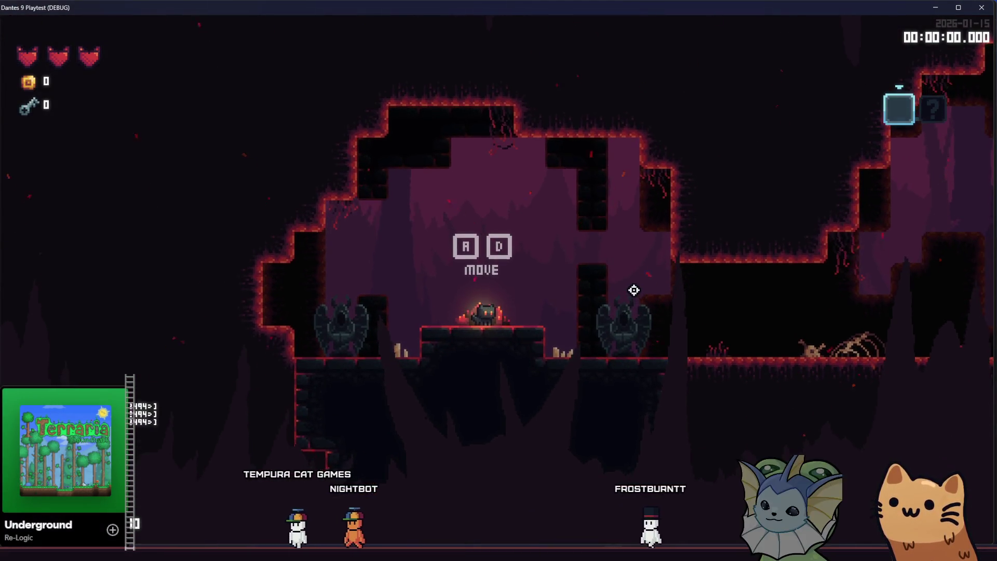
pyautogui.press('d')
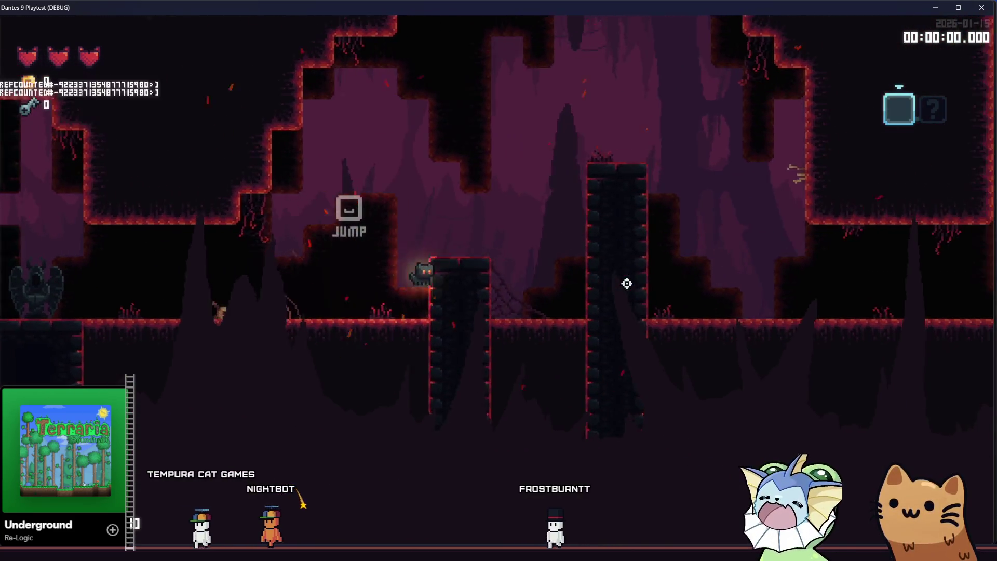
pyautogui.press('space')
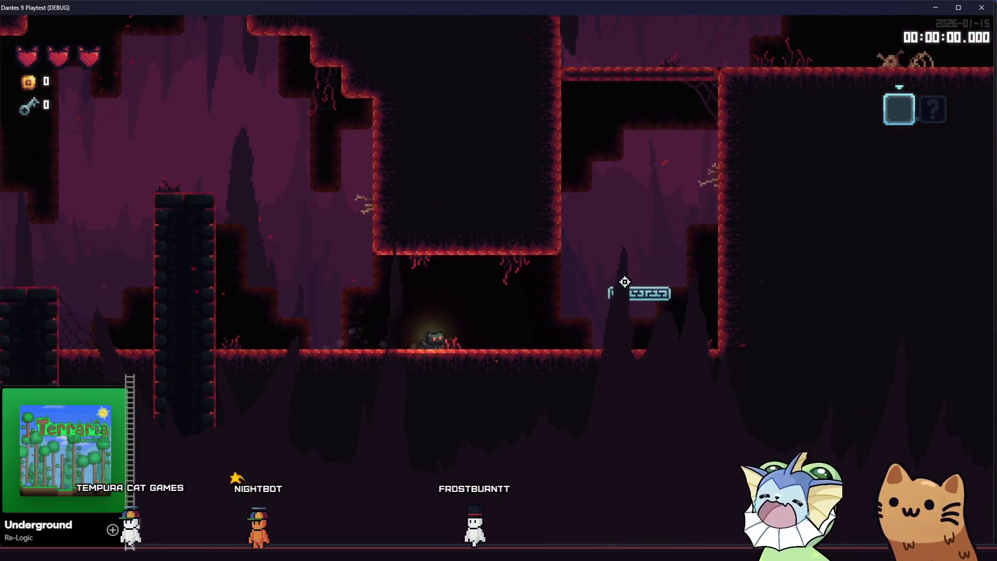
pyautogui.press('d')
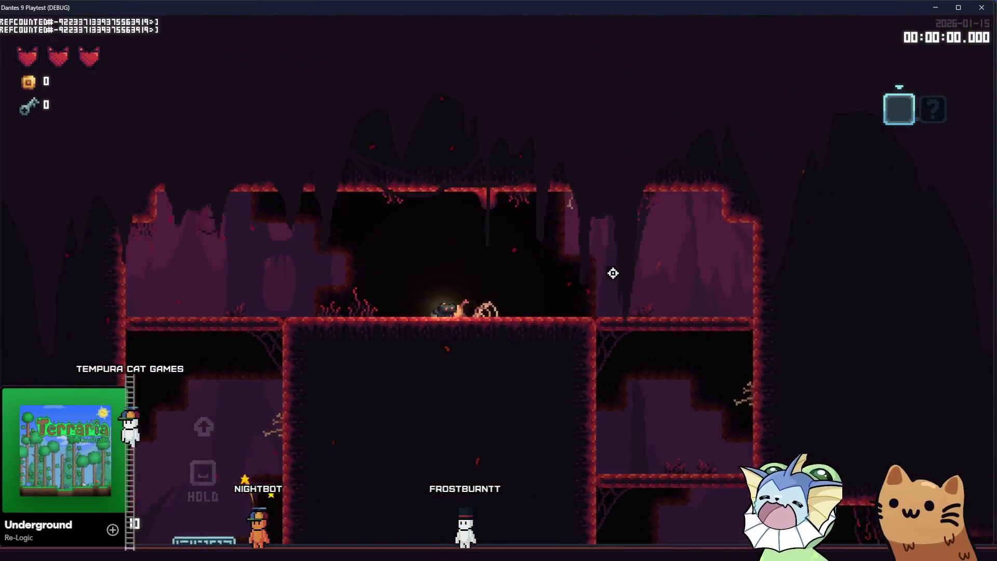
pyautogui.press('d')
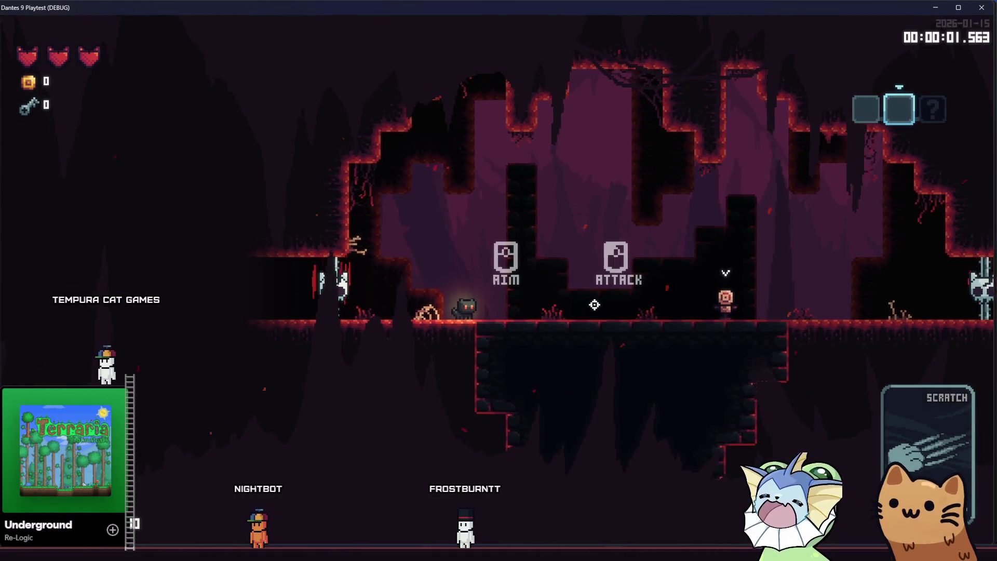
pyautogui.press('d')
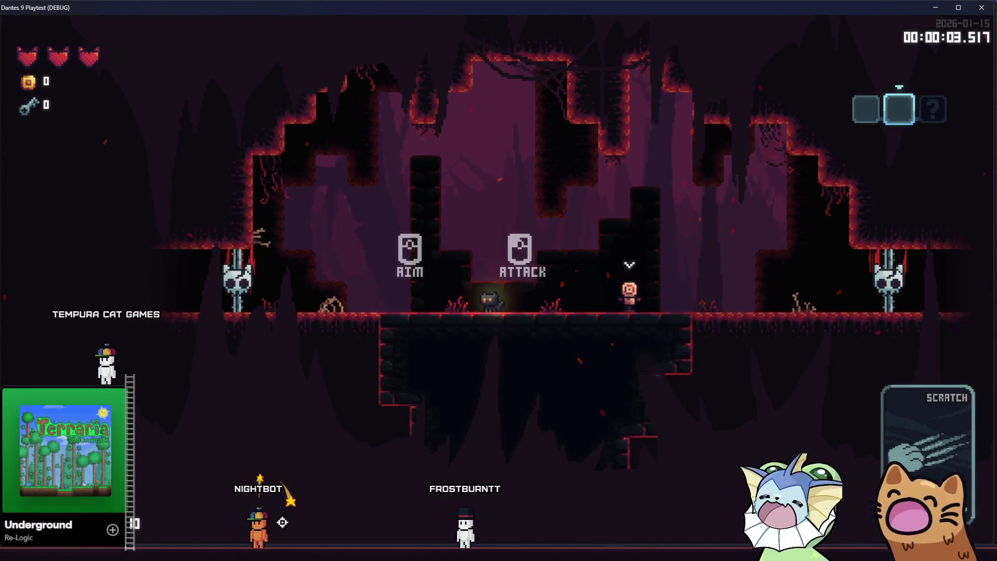
pyautogui.press('F8')
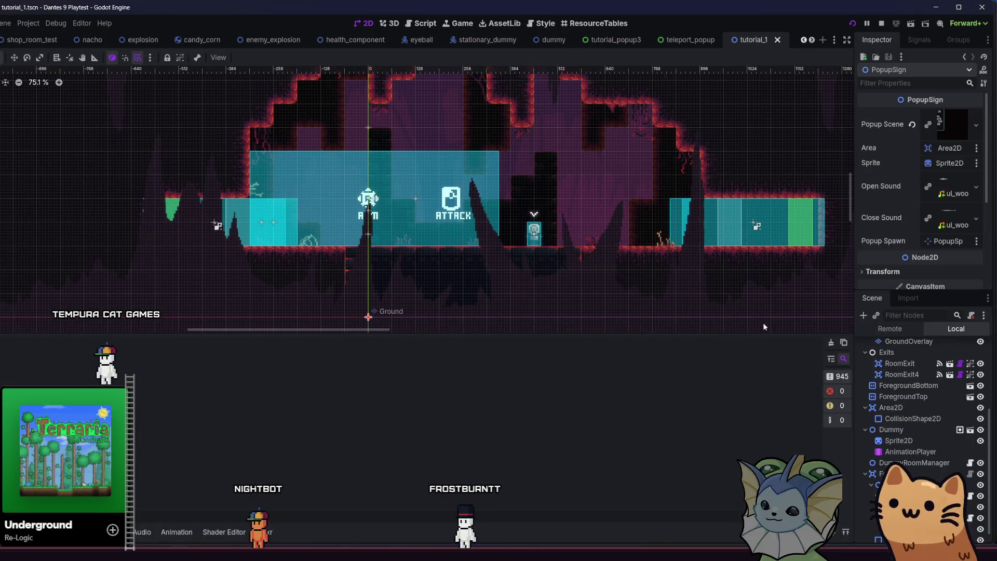
# Place the PopupSign on the floor between the AIM and ATTACK prompts and save tutorial_1.tscn
pyautogui.scroll(-1, 919, 442)
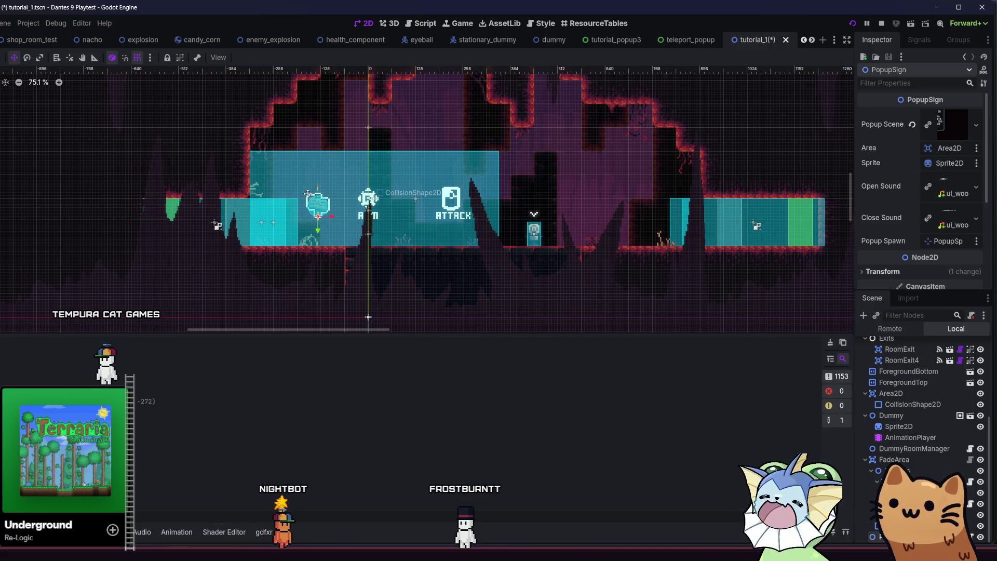
pyautogui.moveTo(283, 219)
pyautogui.mouseDown()
pyautogui.moveTo(378, 223)
pyautogui.moveTo(369, 221)
pyautogui.mouseUp()
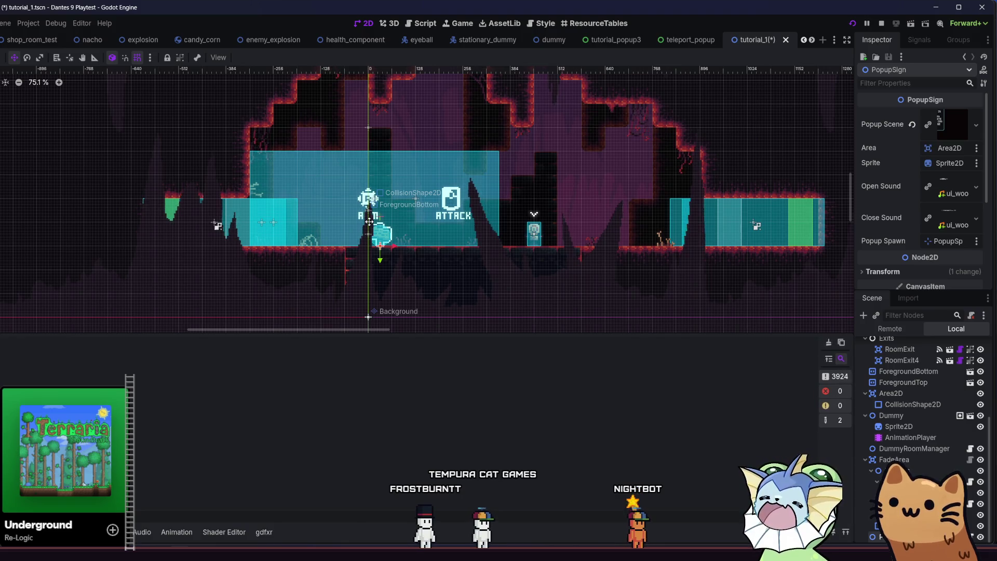
pyautogui.scroll(2, 365, 236)
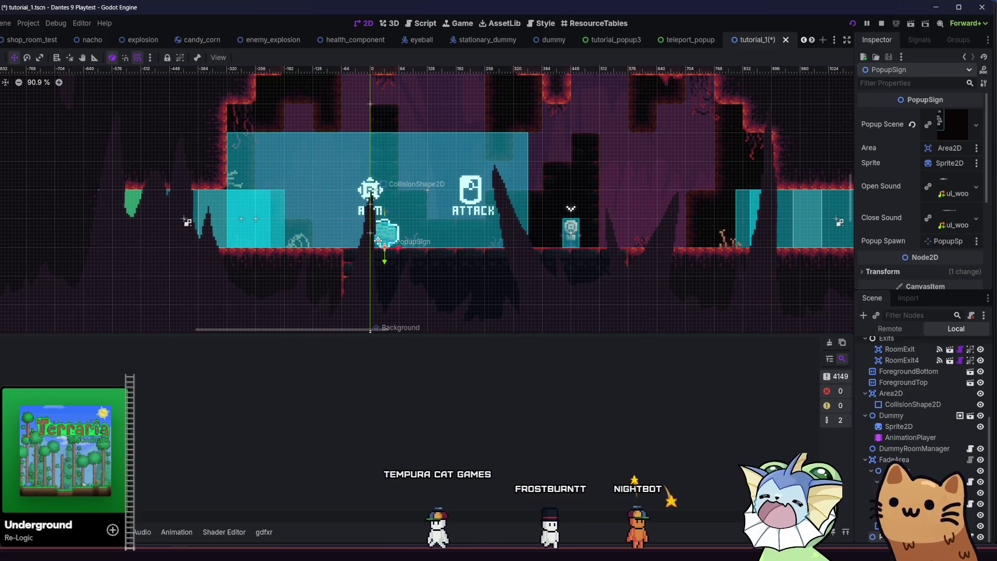
pyautogui.moveTo(381, 241); pyautogui.dragTo(324, 241)
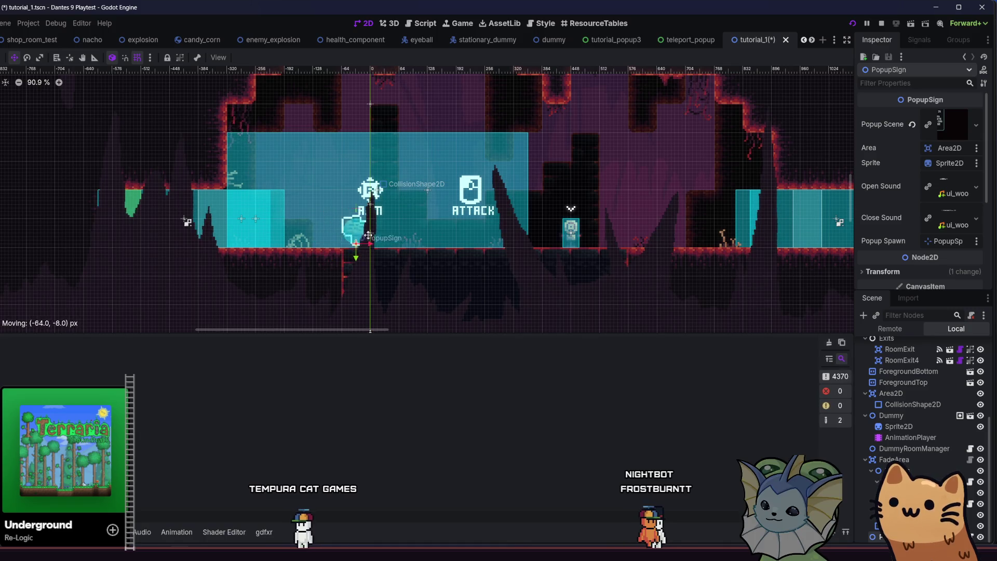
pyautogui.moveTo(388, 236); pyautogui.dragTo(442, 240)
pyautogui.hotkey('ctrl', 's')
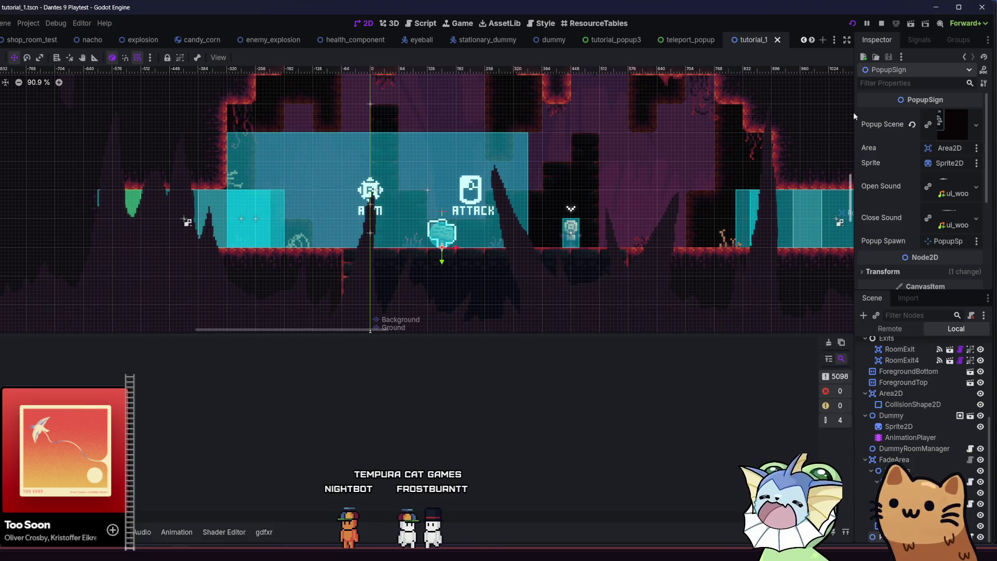
# Stop the game, save the scene, and open tutorial_2.tscn through quick search
pyautogui.press('F8')
pyautogui.hotkey('ctrl', 's')
pyautogui.hotkey('alt', 'shift', 'o')
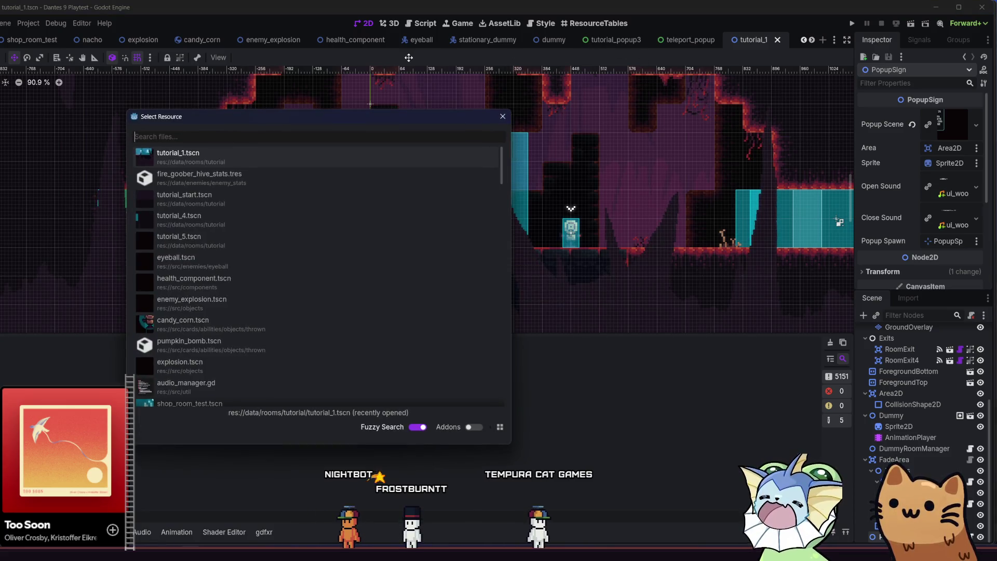
pyautogui.write('tutira')
pyautogui.press('BackSpace')
pyautogui.press('BackSpace')
pyautogui.press('BackSpace')
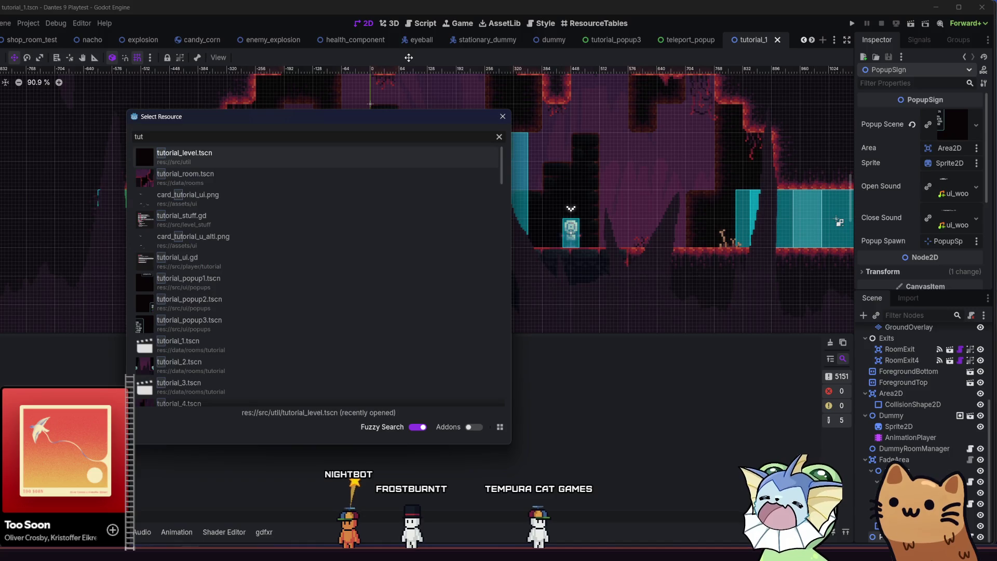
pyautogui.write('or')
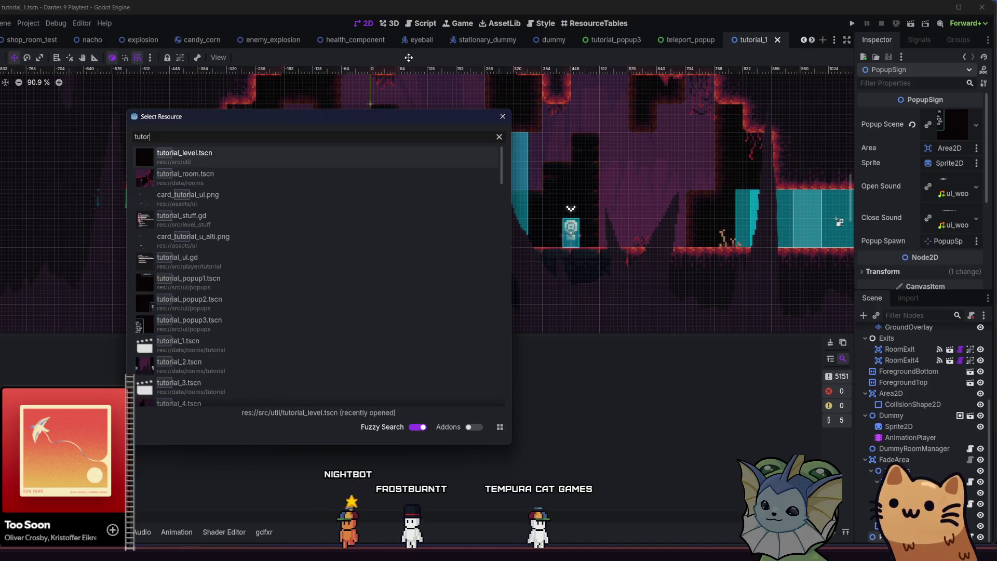
pyautogui.write('ial2')
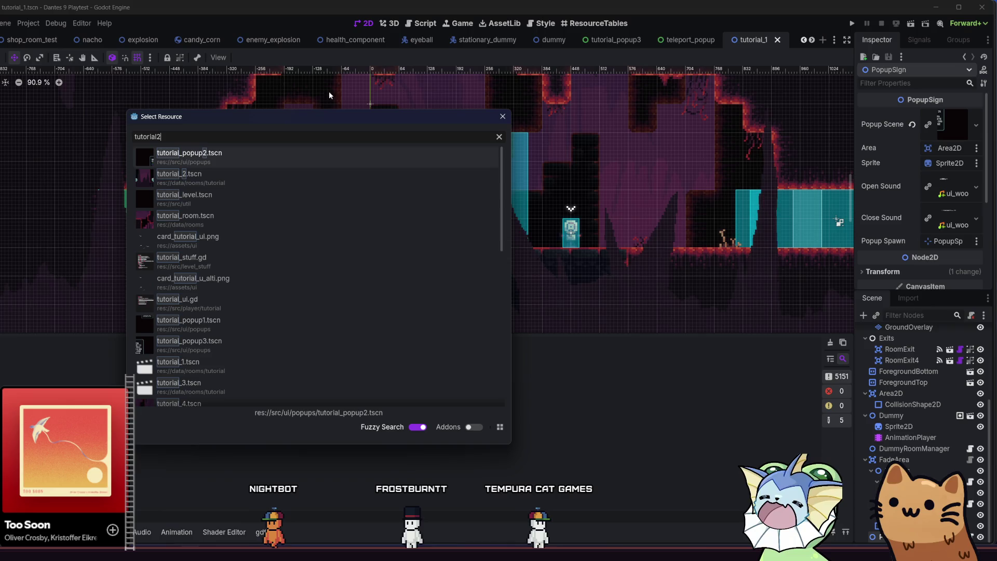
pyautogui.doubleClick(255, 177)
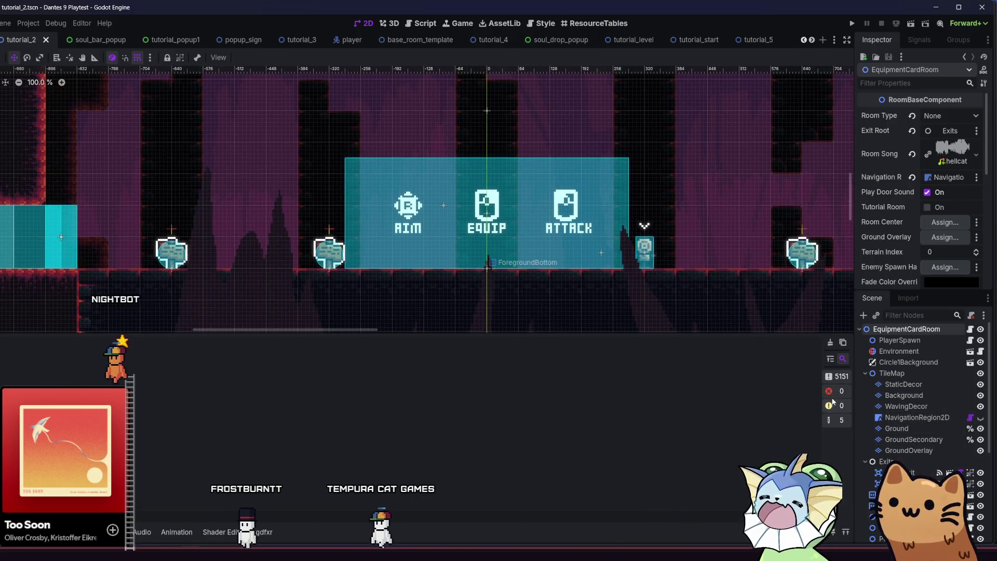
# Extend the Tooltips collision rectangle's left edge over the popup sign and launch the game
pyautogui.scroll(-5, 912, 470)
pyautogui.click(913, 460)
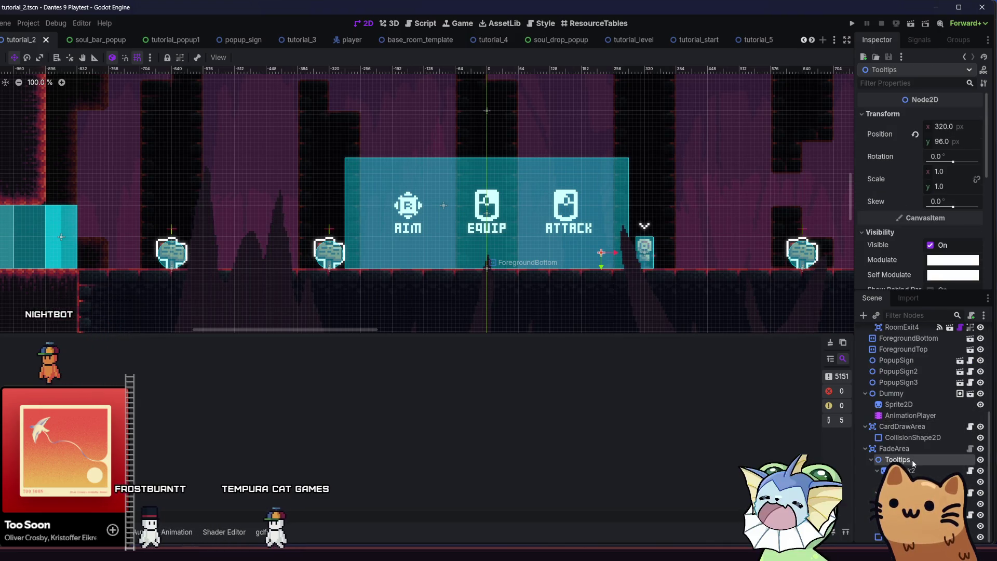
pyautogui.click(349, 243)
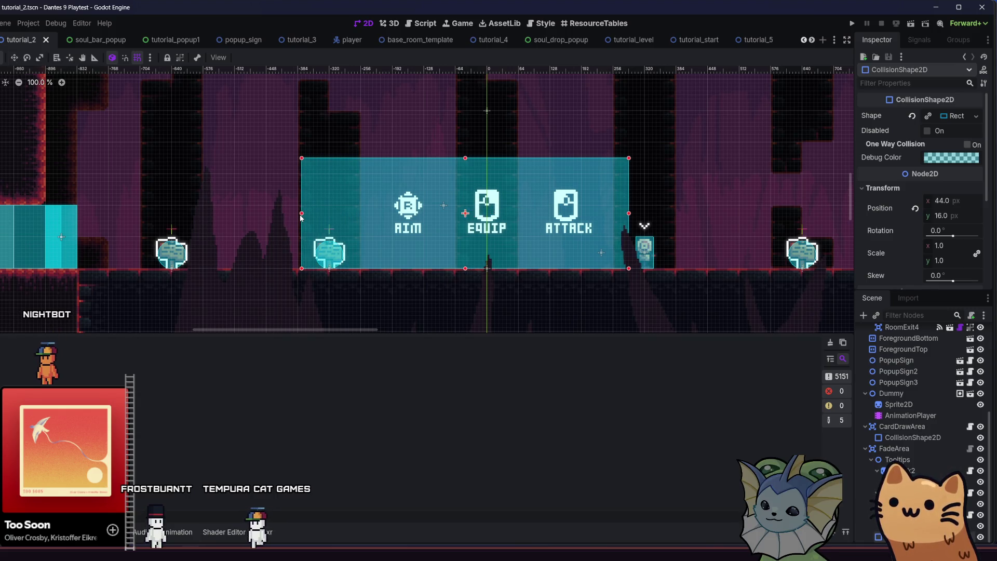
pyautogui.moveTo(300, 214); pyautogui.dragTo(298, 214)
pyautogui.click(852, 23)
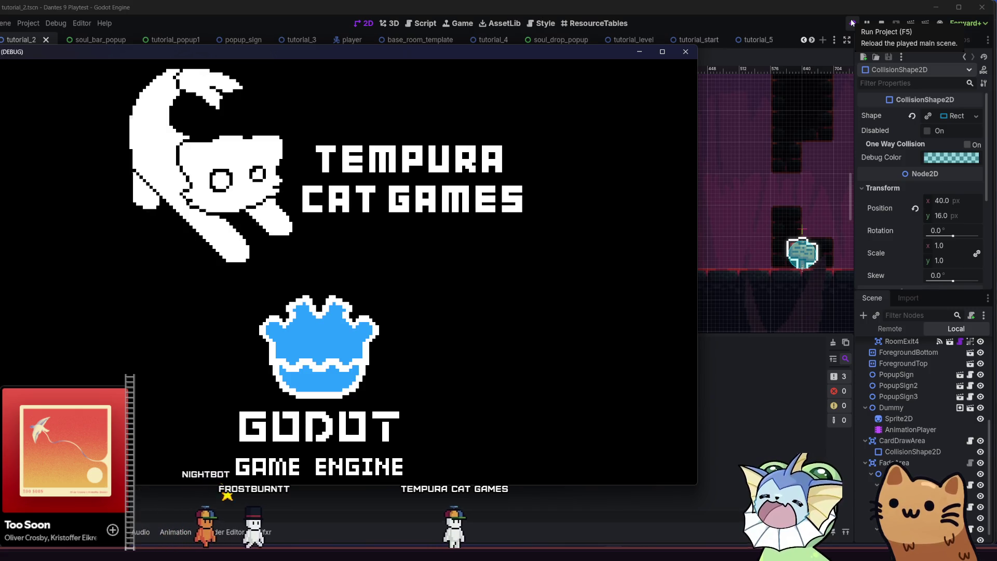
# Restart the playtest, start the tutorial, and run and jump right through the opening rooms
pyautogui.click(852, 22)
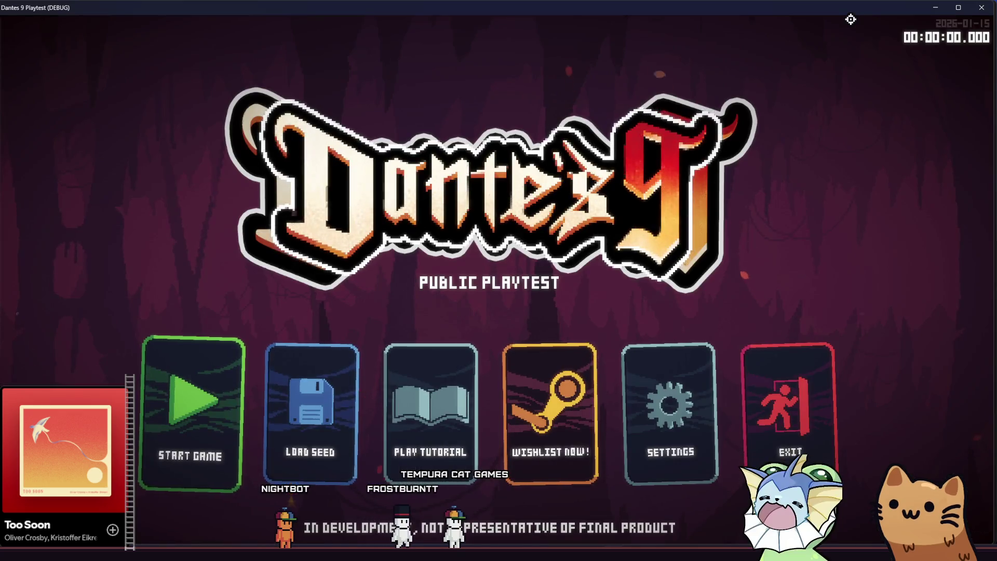
pyautogui.click(451, 383)
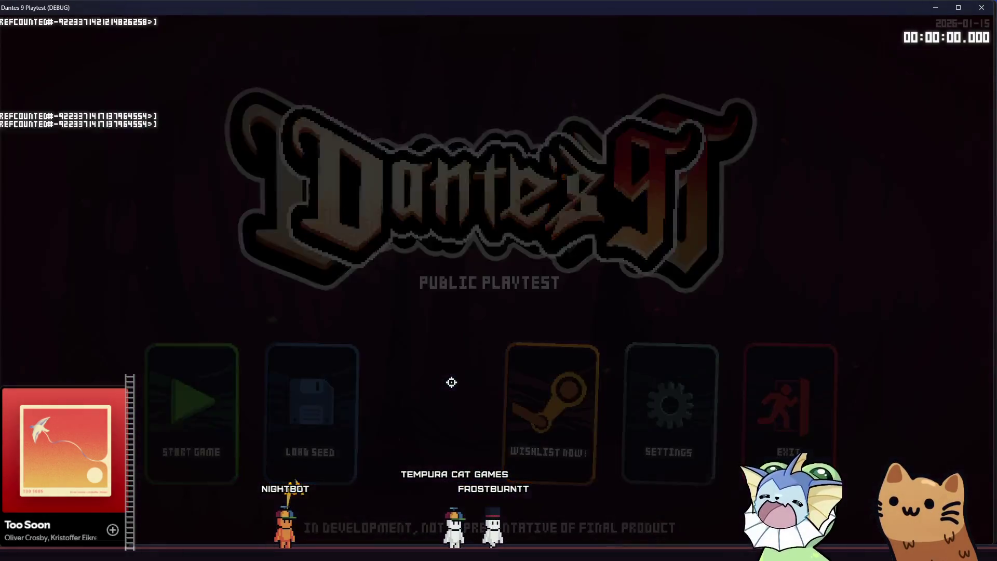
pyautogui.press('d')
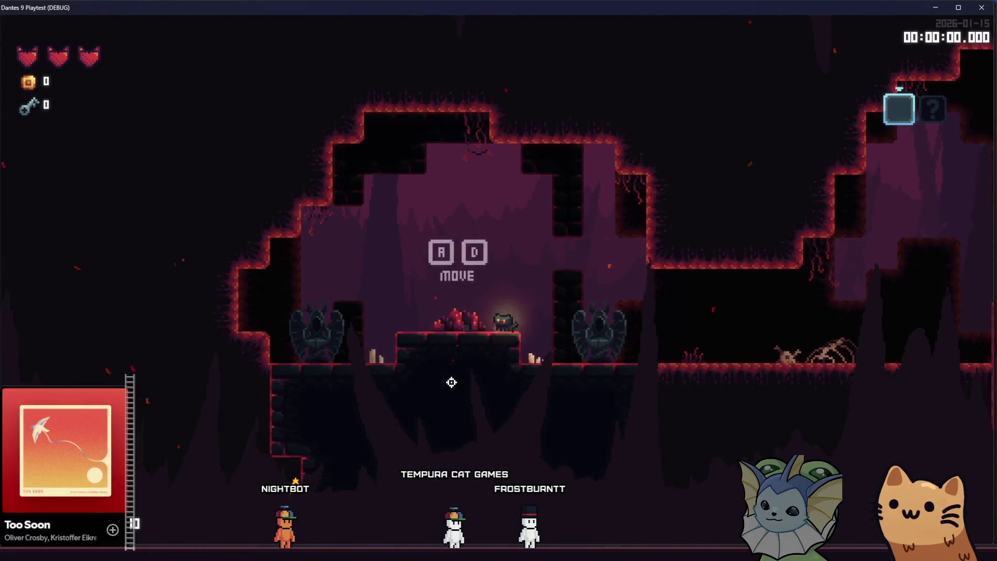
pyautogui.press('d')
pyautogui.press('space')
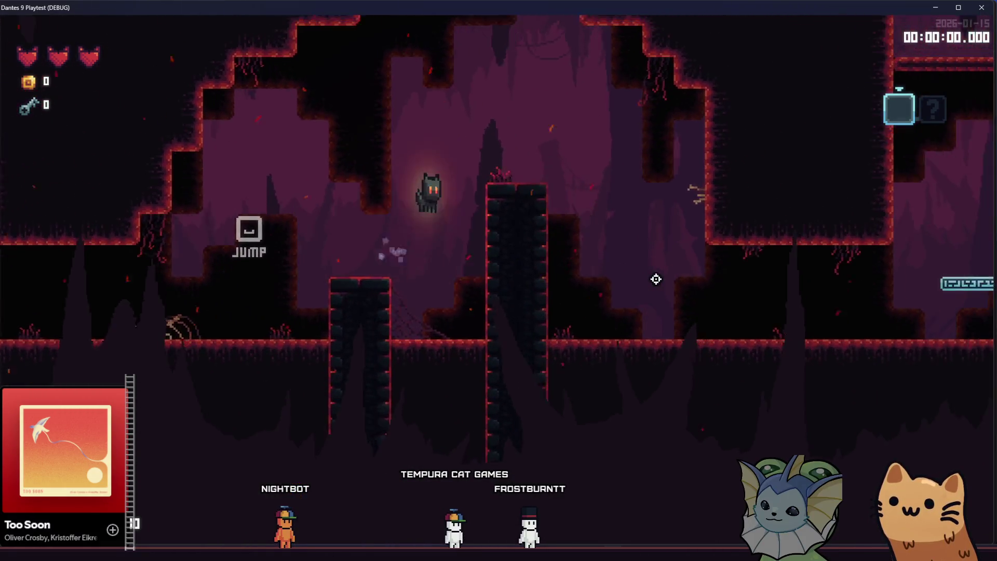
pyautogui.press('d')
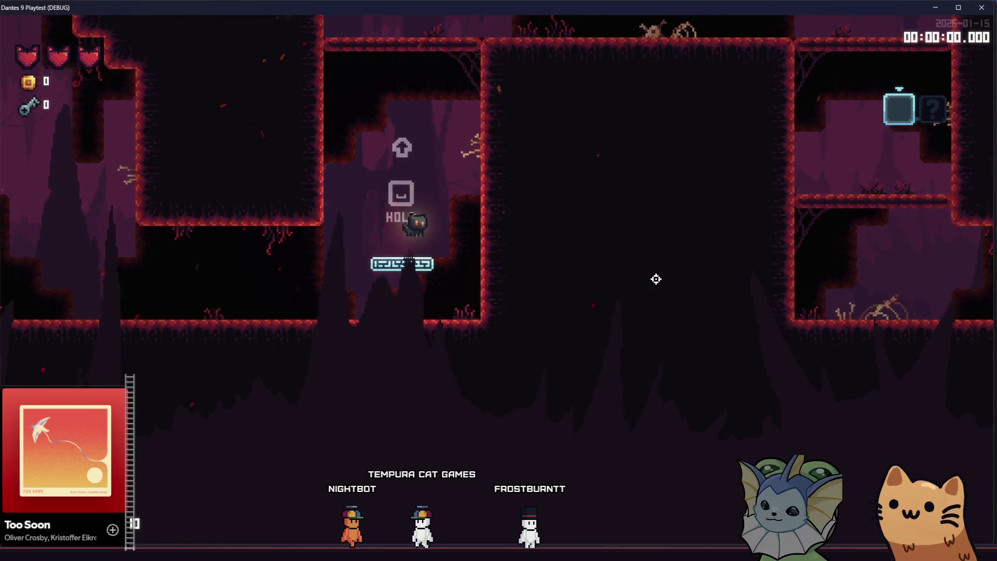
pyautogui.press('space')
pyautogui.press('d')
pyautogui.press('s')
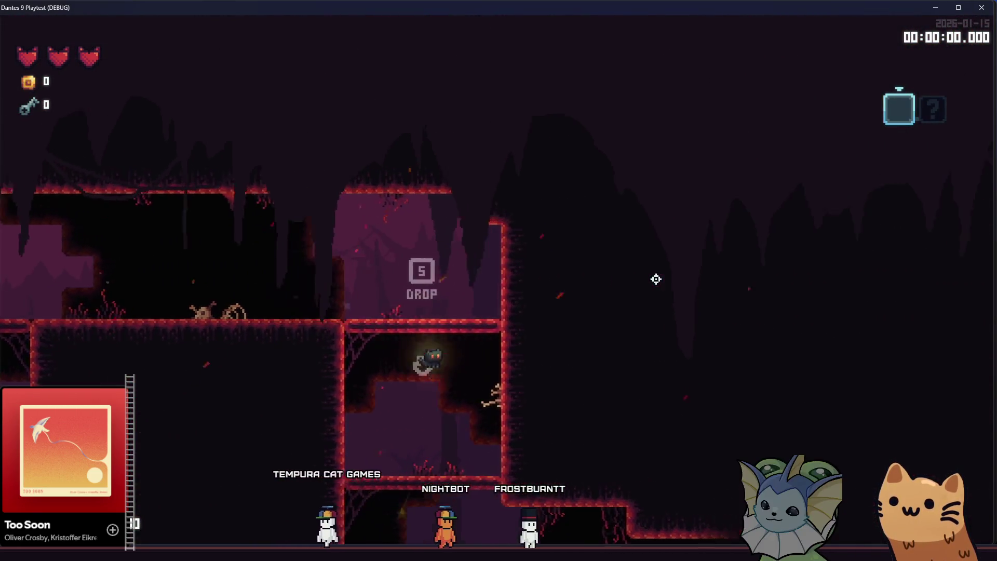
pyautogui.press('d')
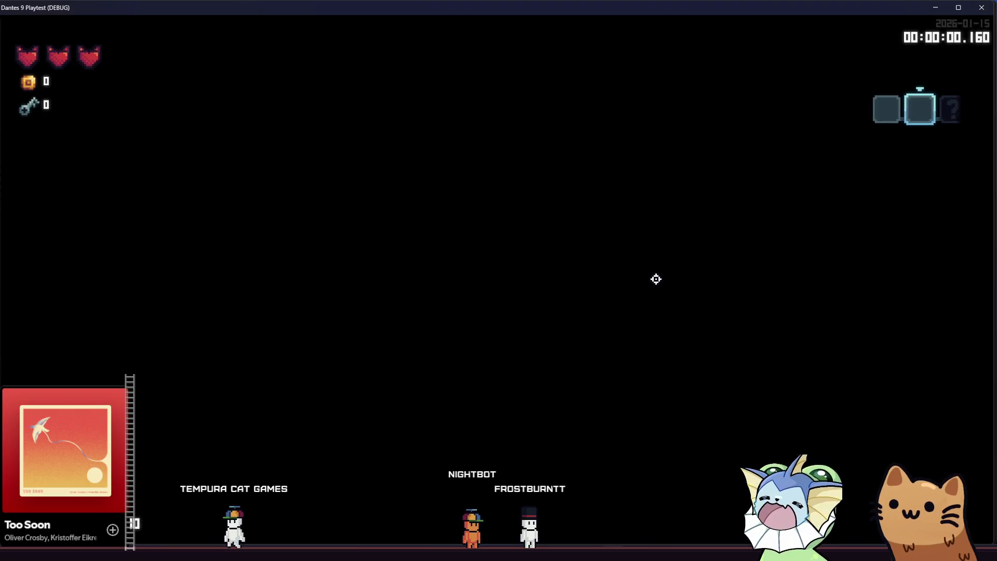
# Walk to the sign to show the Scratch popup and scratch the training dummy twice
pyautogui.press('d')
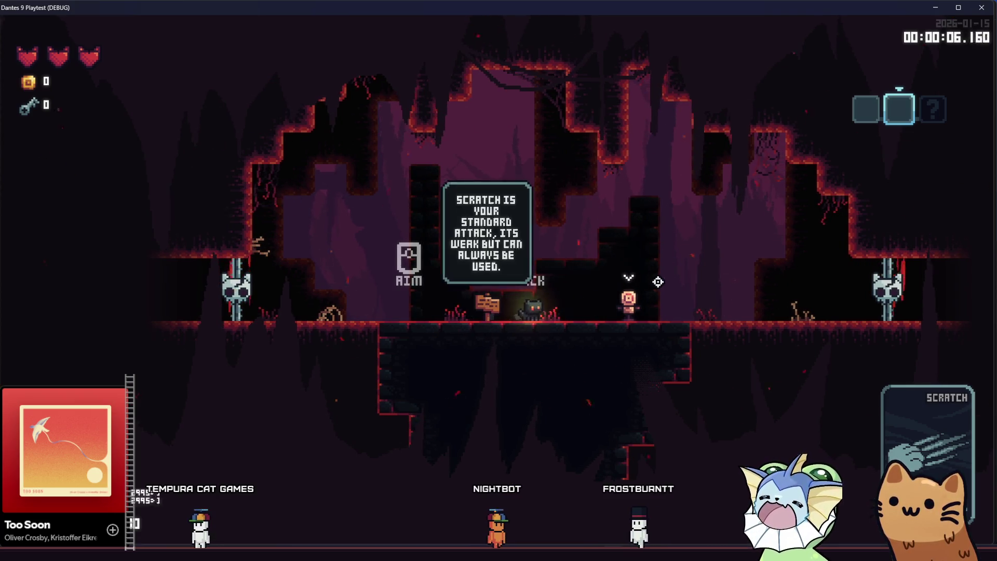
pyautogui.press('d')
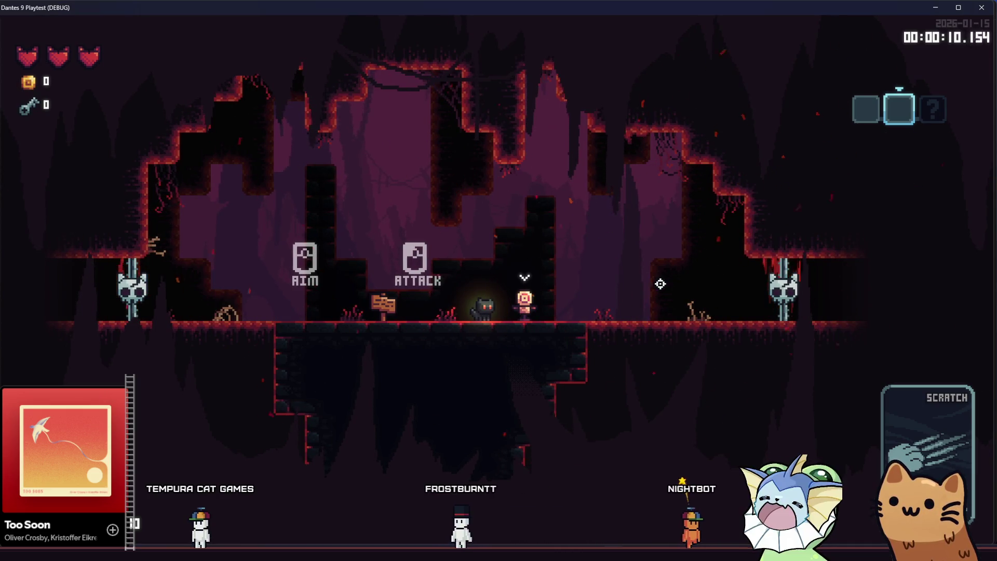
pyautogui.press('a')
pyautogui.press('d')
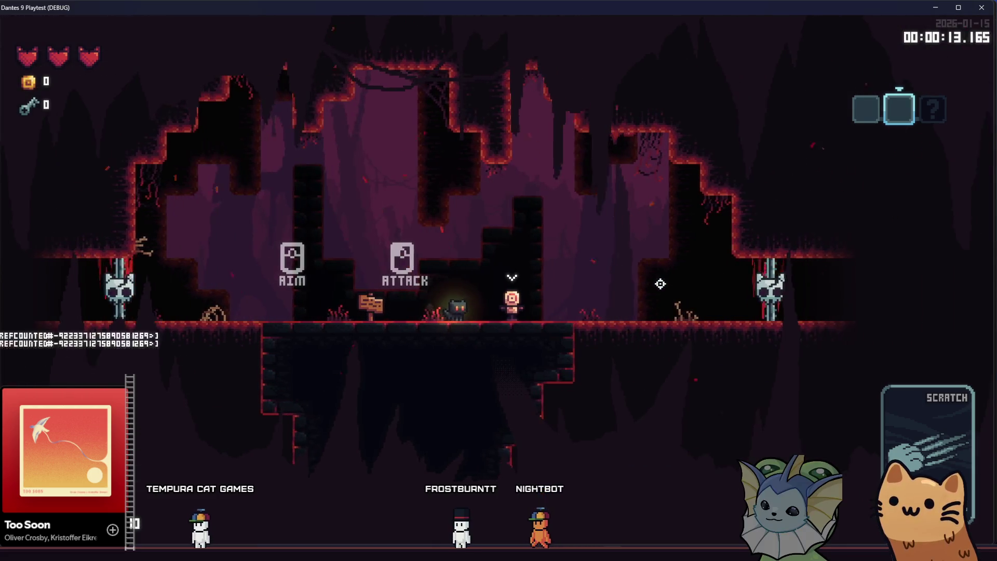
pyautogui.press('d')
pyautogui.click(660, 283)
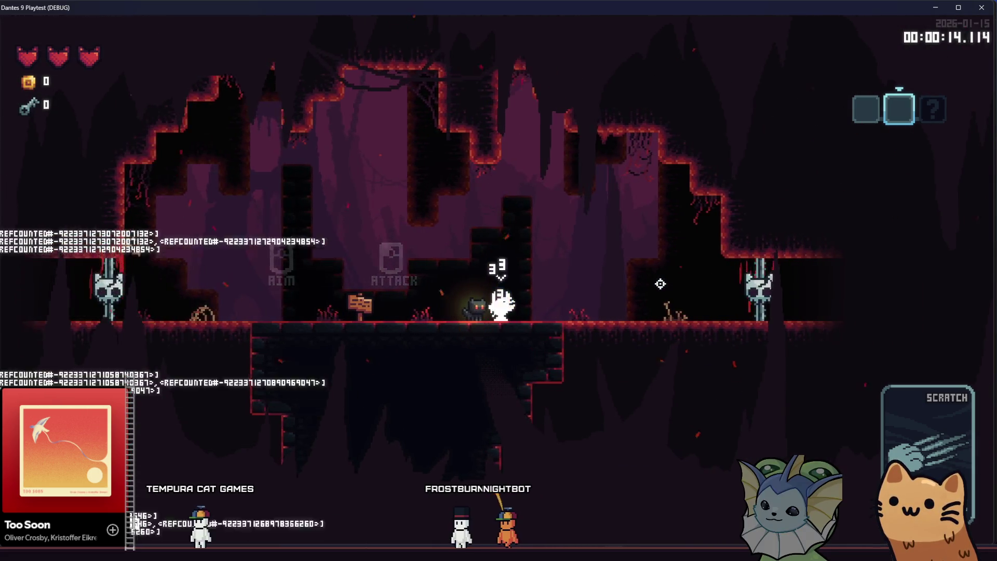
pyautogui.click(660, 284)
# Recheck the sign's tip by walking away and back, scratch the dummy again, then exit right
pyautogui.press('a')
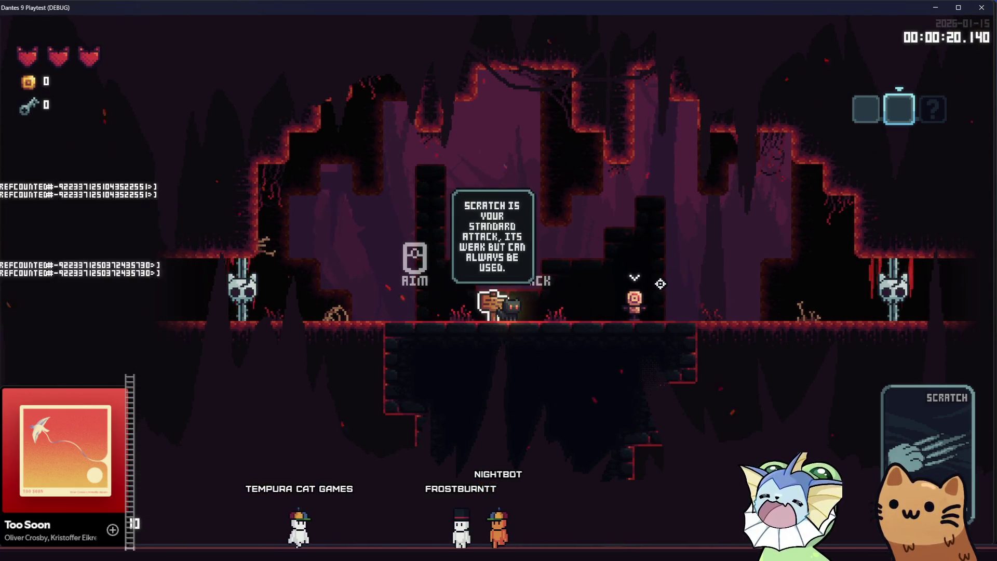
pyautogui.press('d')
pyautogui.press('a')
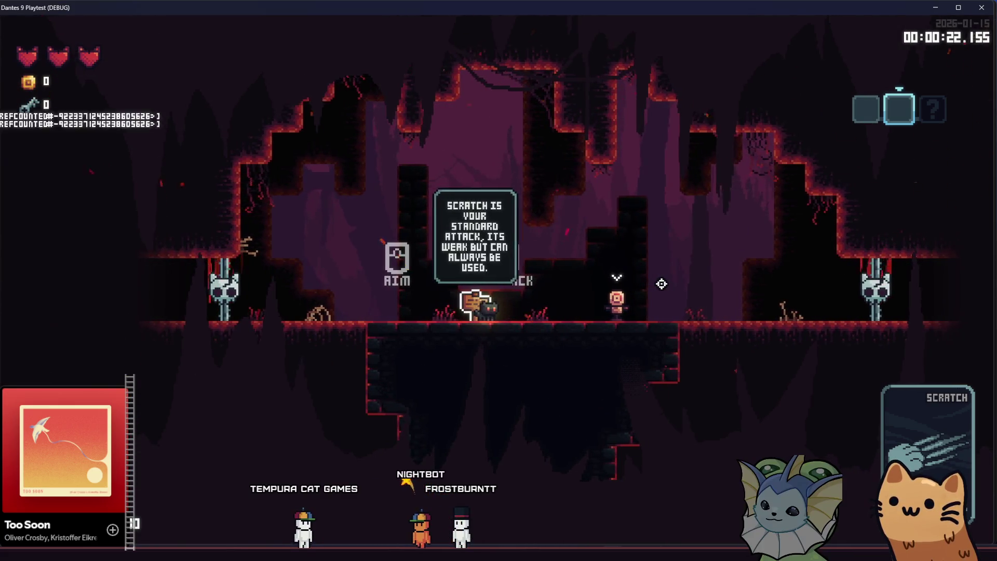
pyautogui.press('d')
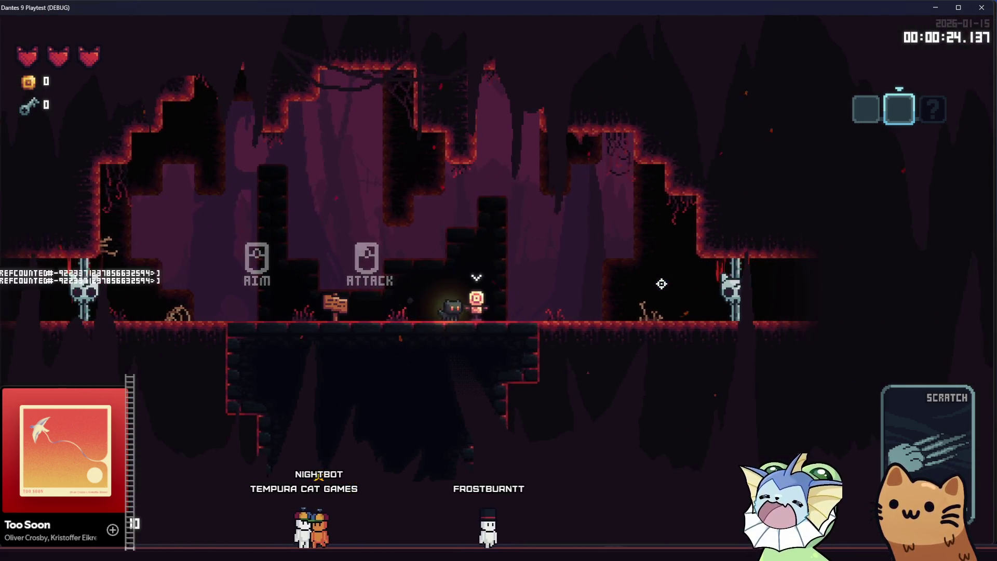
pyautogui.click(662, 284)
pyautogui.press('d')
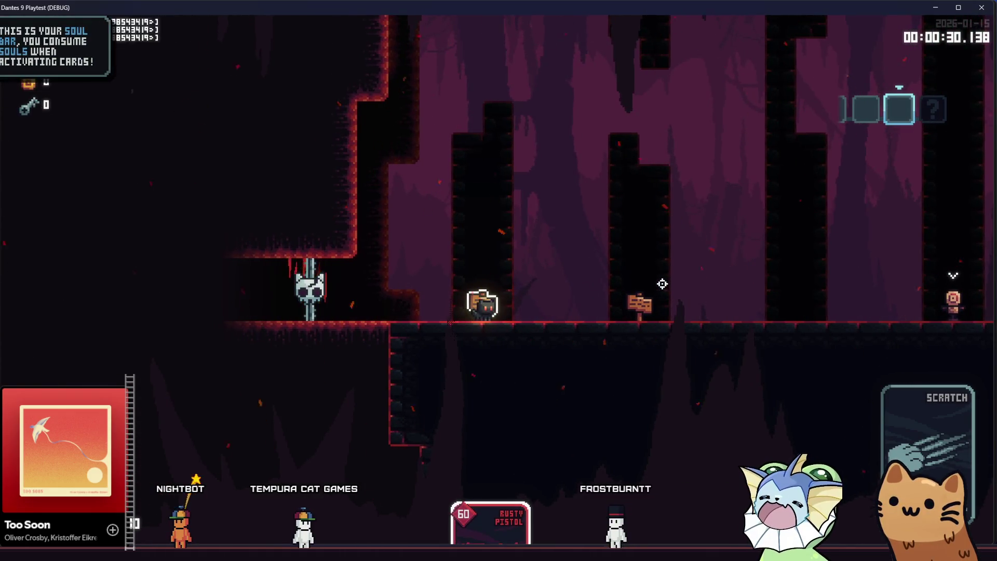
# Equip the Rusty Pistol in the equipment card room, shoot the dummy, and continue right
pyautogui.press('d')
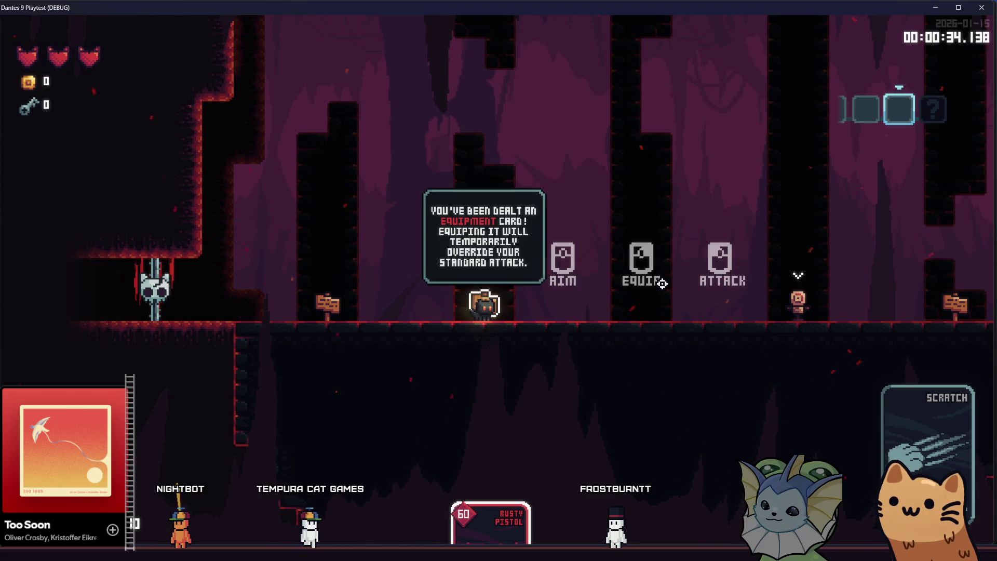
pyautogui.press('d')
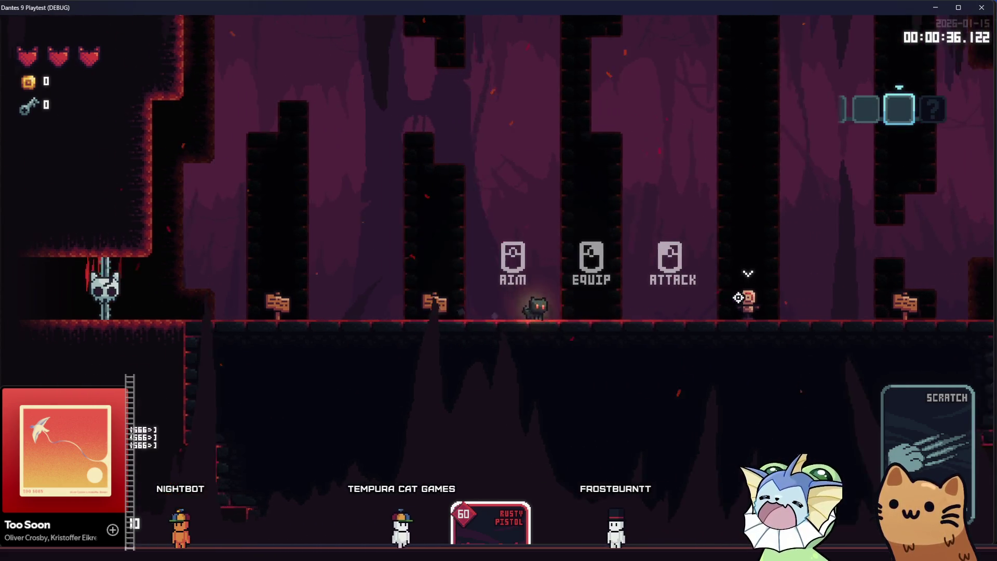
pyautogui.rightClick(704, 299)
pyautogui.click(705, 299)
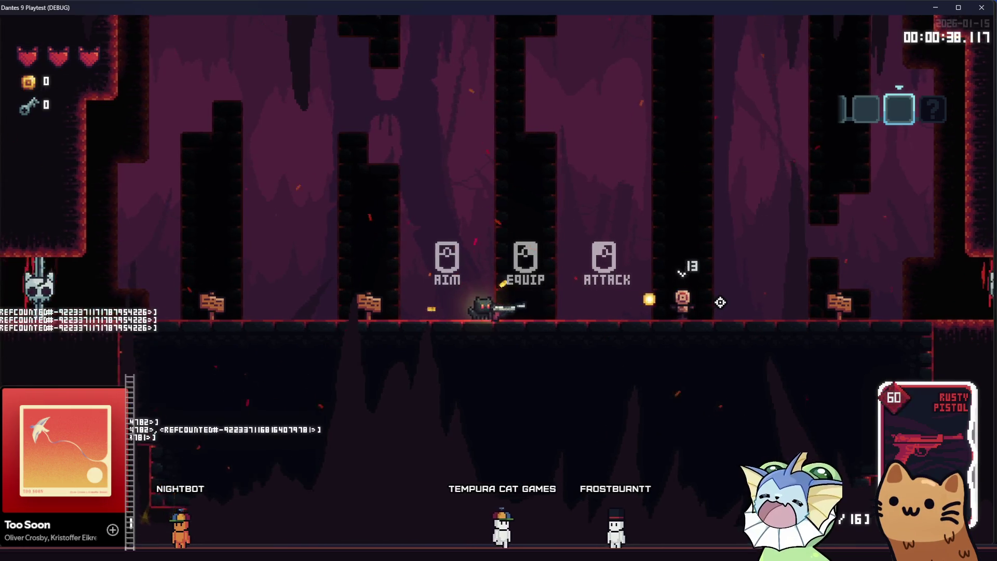
pyautogui.press('d')
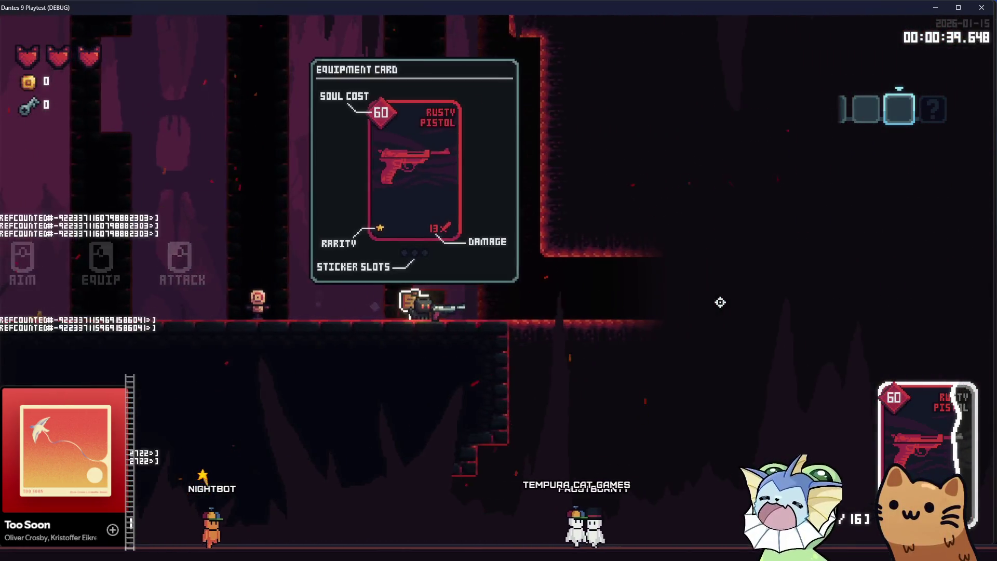
pyautogui.press('d')
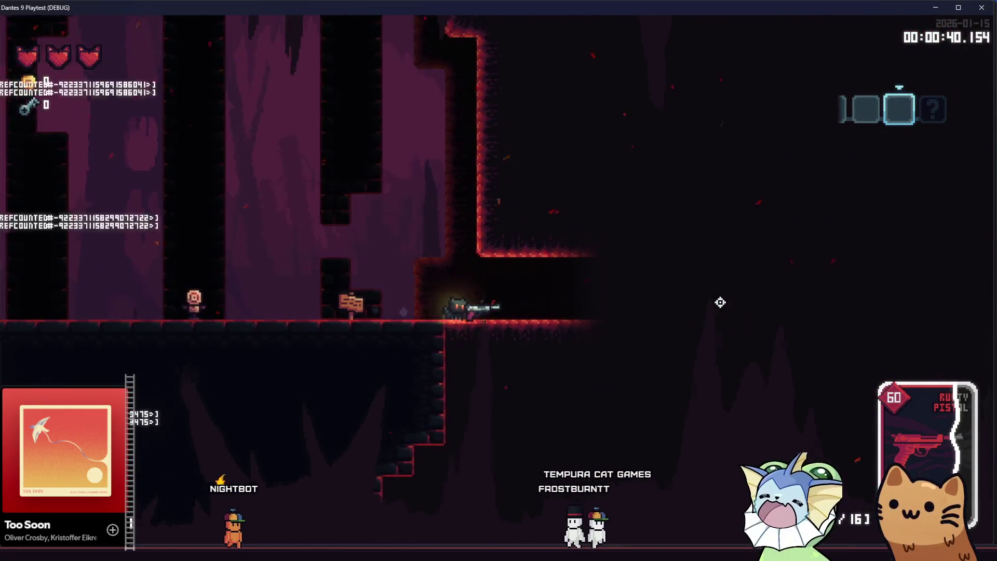
pyautogui.press('d')
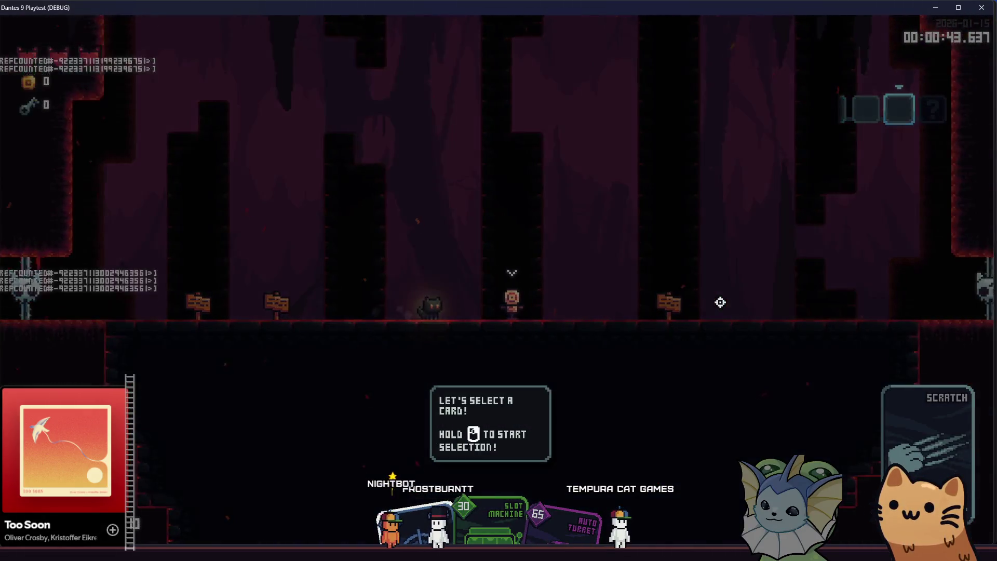
# Hold to open card selection, walk back left, and close the playtest window
pyautogui.moveTo(720, 303); pyautogui.dragTo(720, 303)
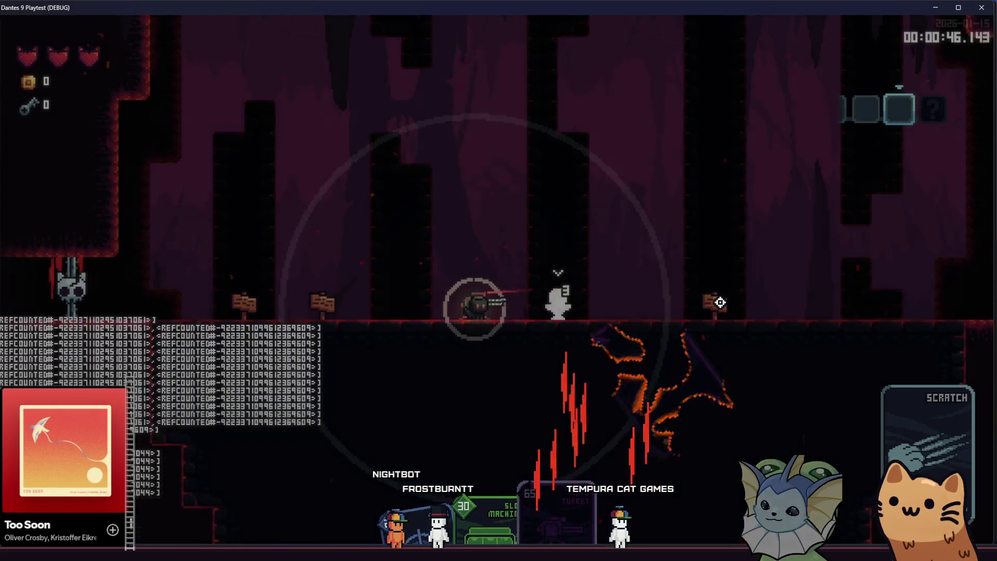
pyautogui.press('a')
pyautogui.press('a')
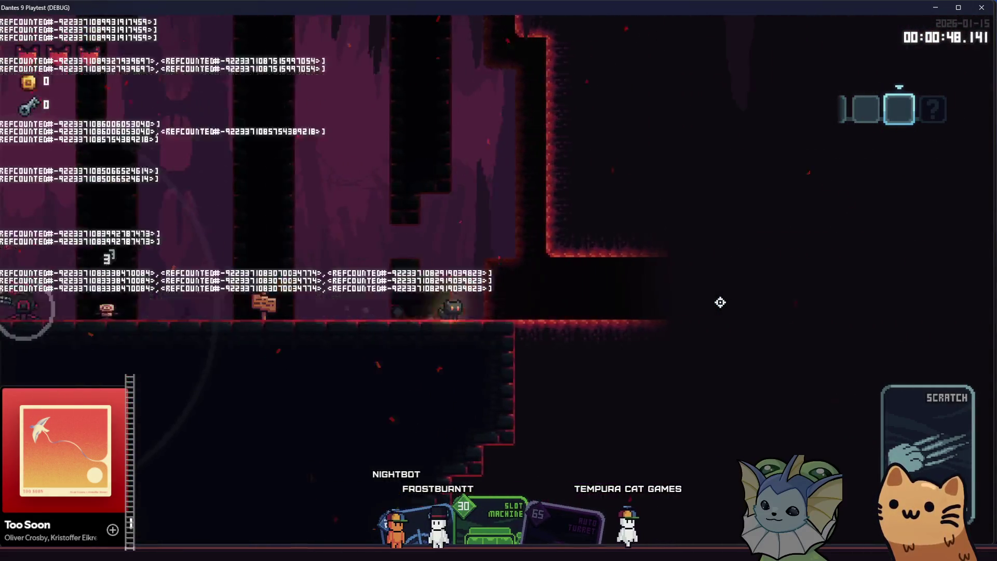
pyautogui.press('a')
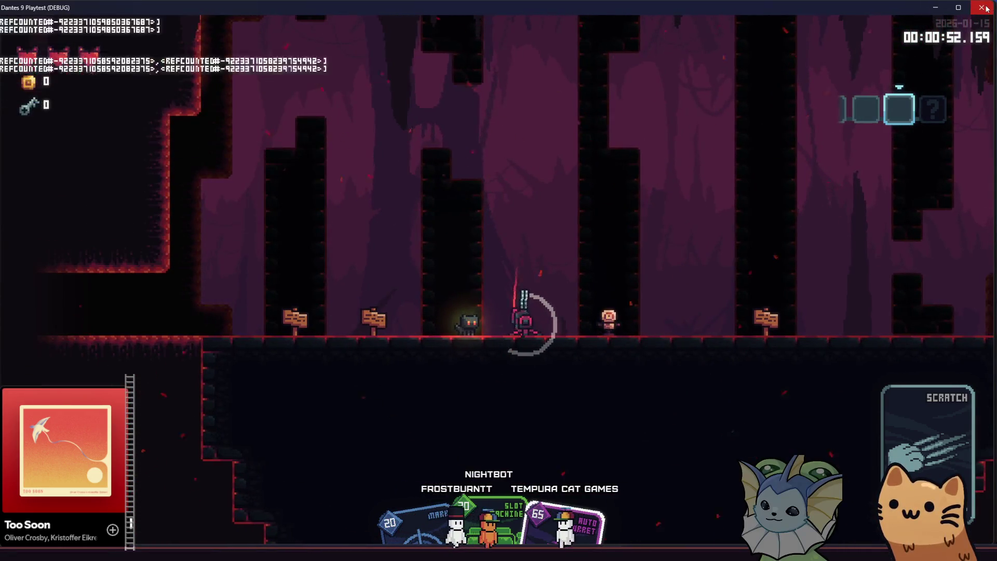
pyautogui.click(990, 7)
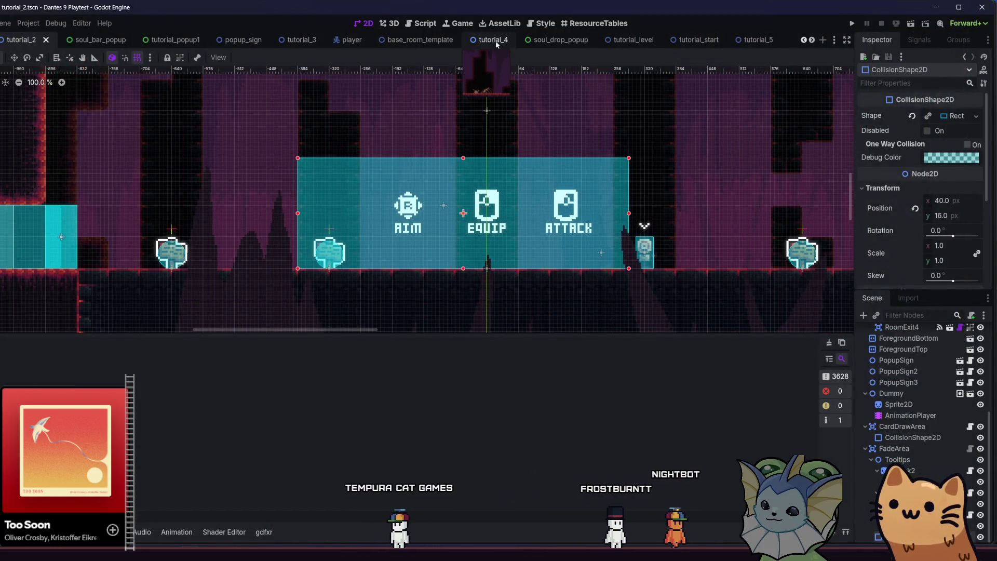
# Open tutorial_1.tscn with the tut1 search and nudge the PopupSign beside the training dummy
pyautogui.hotkey('alt', 'shift', 'o')
pyautogui.write('tutorial_')
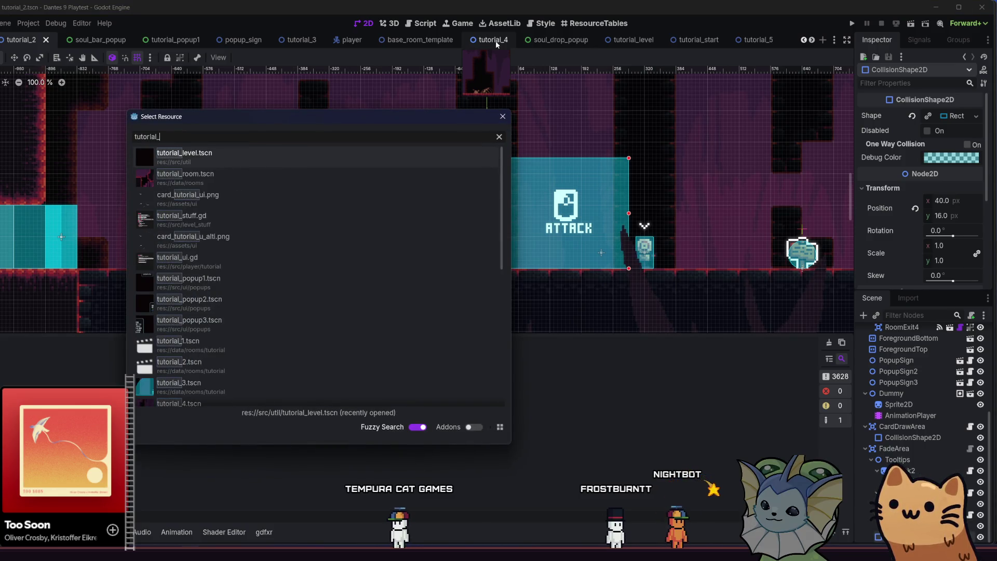
pyautogui.write('1')
pyautogui.click(341, 167)
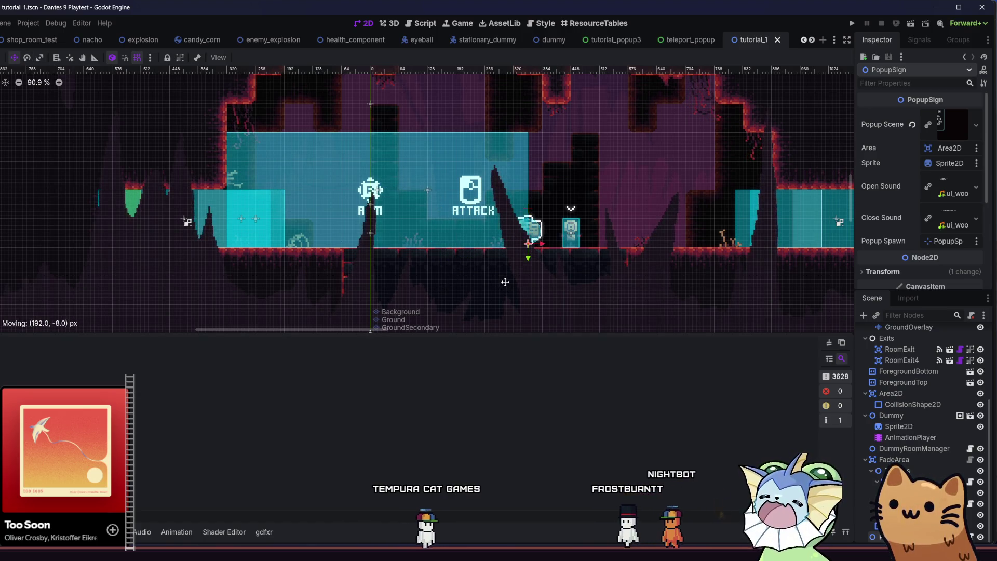
pyautogui.moveTo(505, 282); pyautogui.dragTo(498, 277)
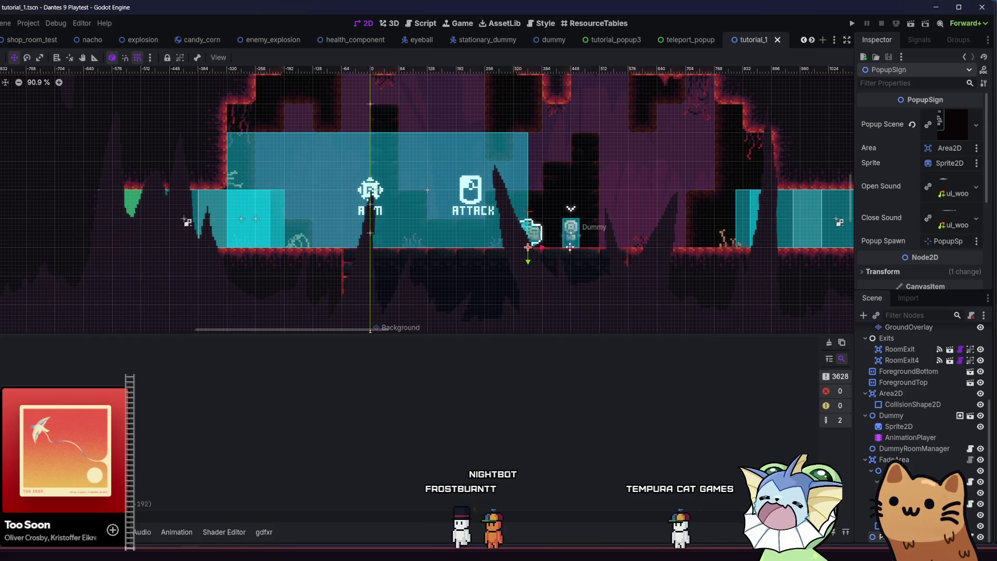
pyautogui.scroll(-3, 431, 46)
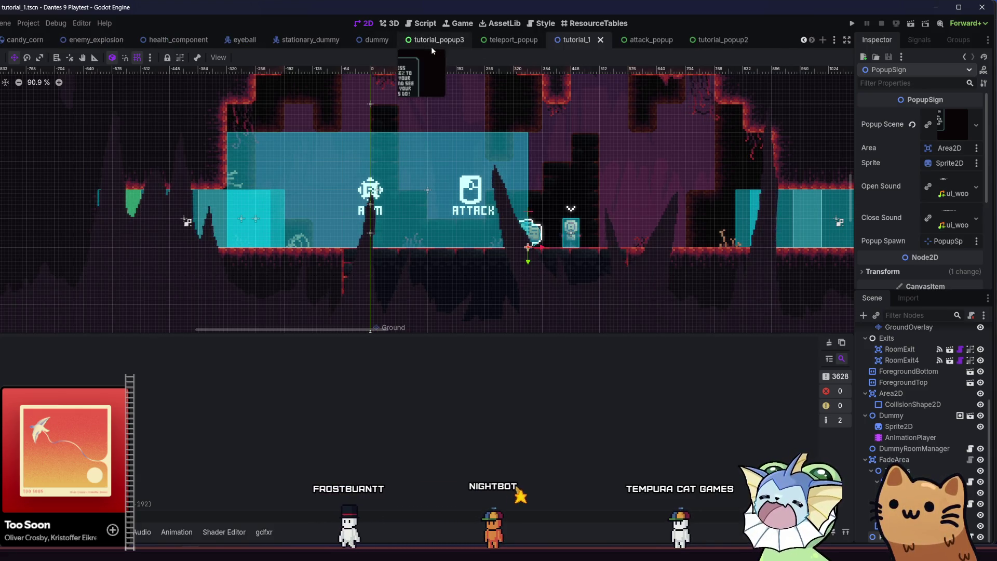
# Quick-open tutorial_4.tscn and then tutorial_3.tscn
pyautogui.hotkey('shift', 'alt', 'o')
pyautogui.write('tutiral')
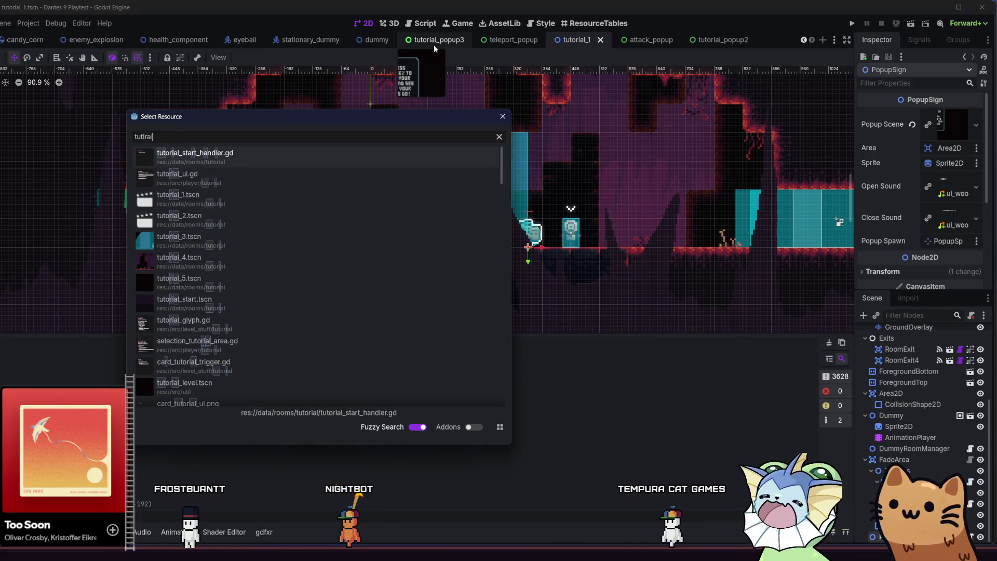
pyautogui.write('_4')
pyautogui.click(290, 152)
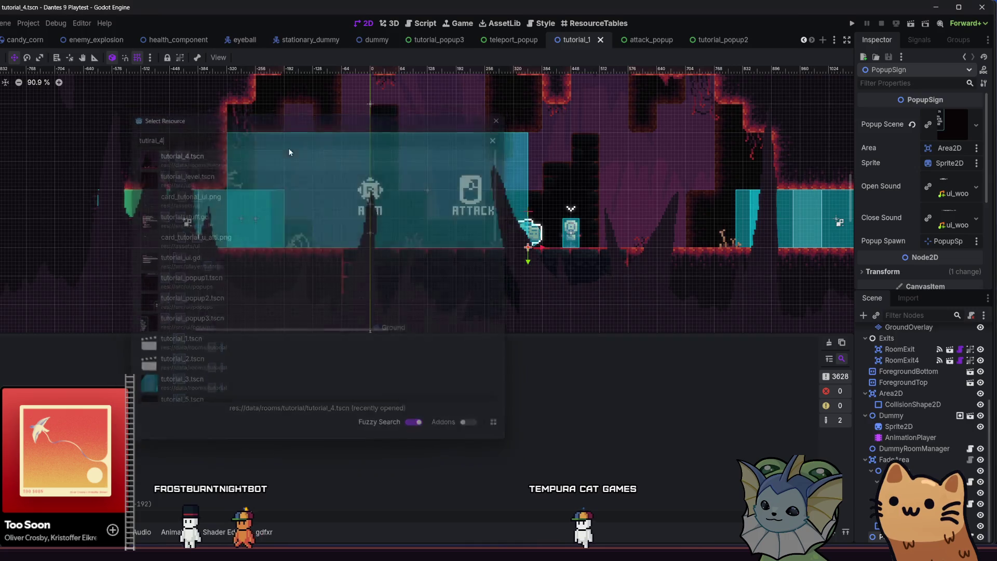
pyautogui.hotkey('shift', 'alt', 'o')
pyautogui.write('tutorial_3')
pyautogui.press('Return')
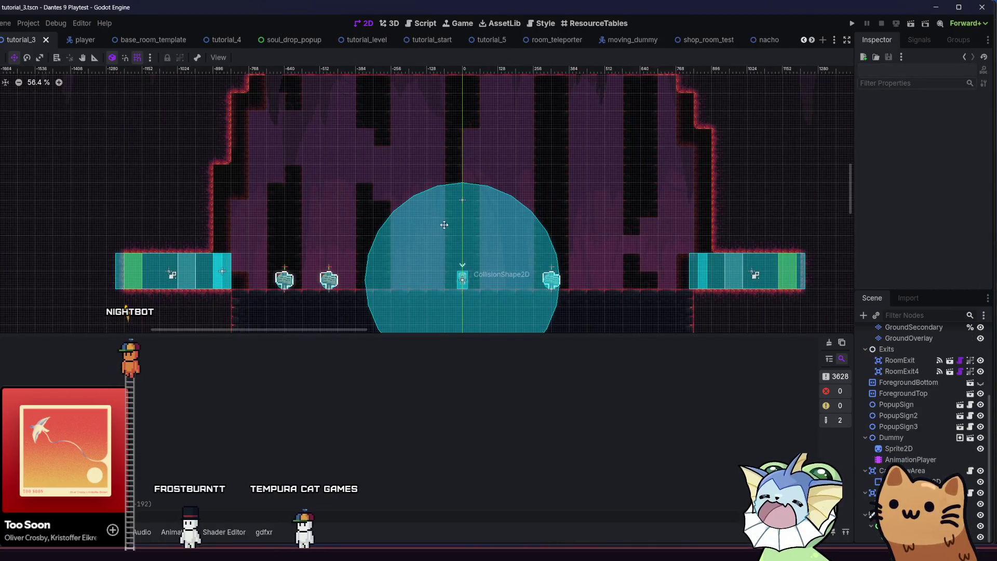
# Select SelectionTutorialArea and open its selection_tutorial_area.gd script
pyautogui.scroll(2, 444, 224)
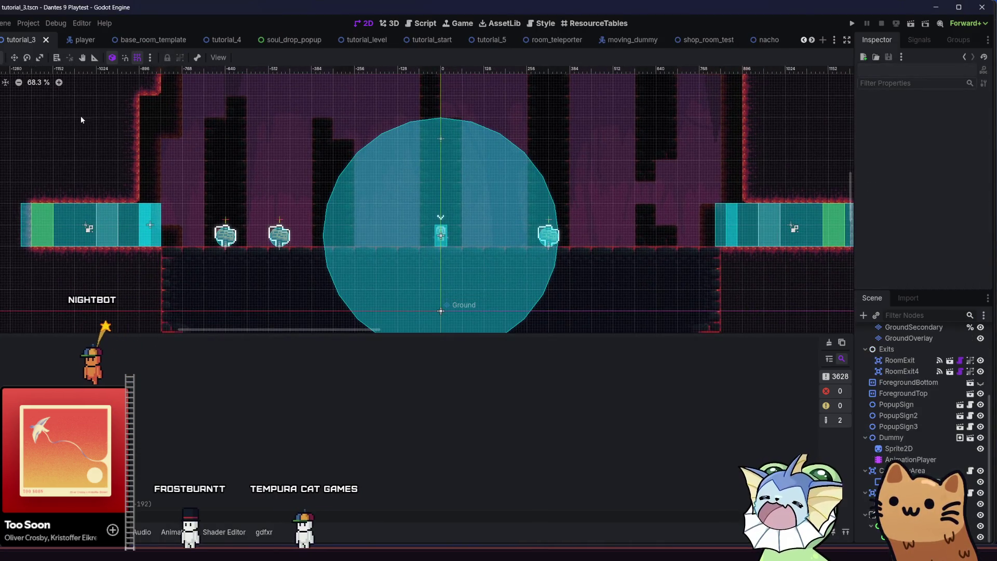
pyautogui.scroll(1, 226, 226)
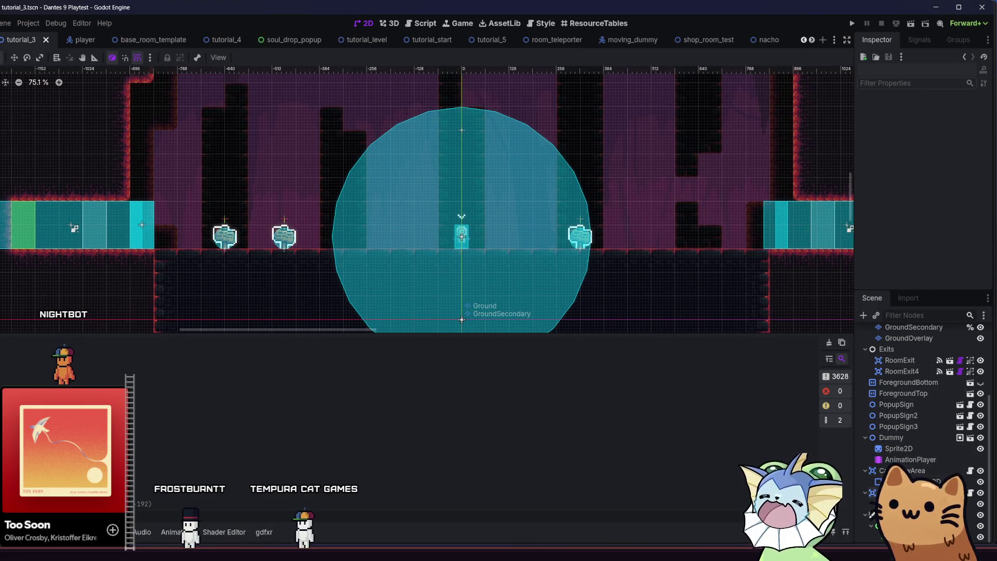
pyautogui.click(462, 236)
pyautogui.click(970, 493)
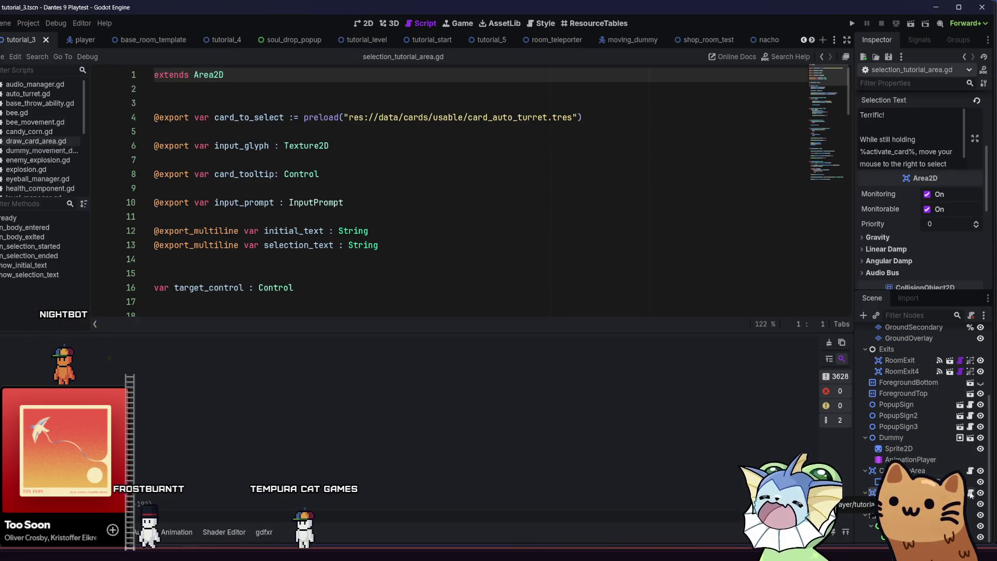
# Read the purple hex code 7a367b from the Modulate colour picker, then dismiss it unchanged
pyautogui.scroll(2, 923, 144)
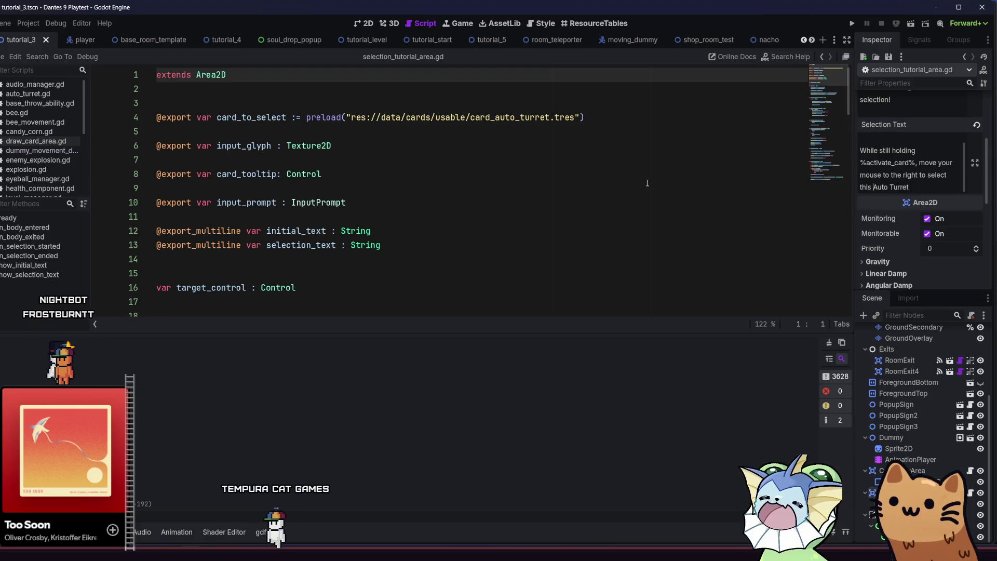
pyautogui.scroll(-4, 648, 183)
pyautogui.scroll(5, 931, 154)
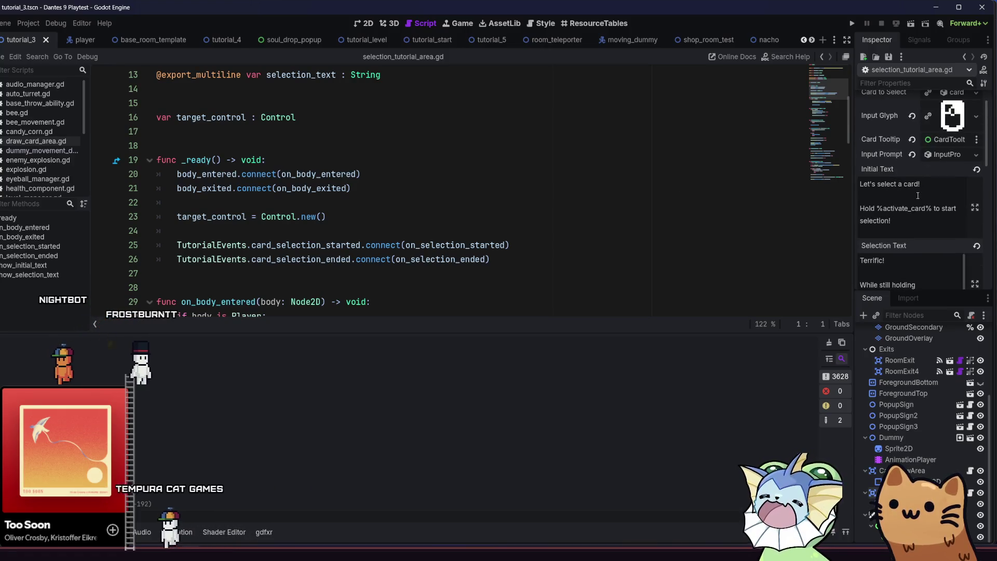
pyautogui.scroll(-3, 918, 195)
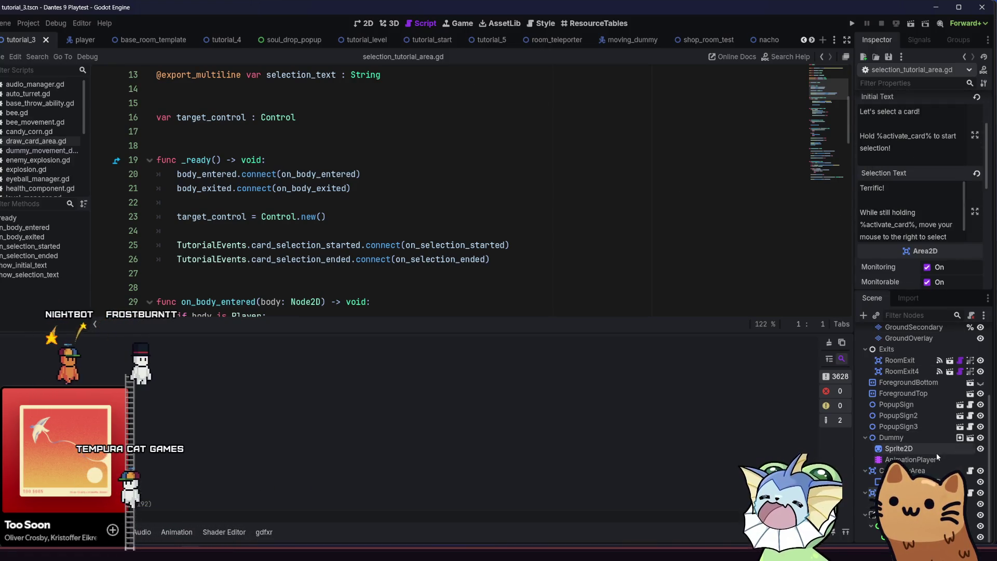
pyautogui.scroll(-6, 908, 235)
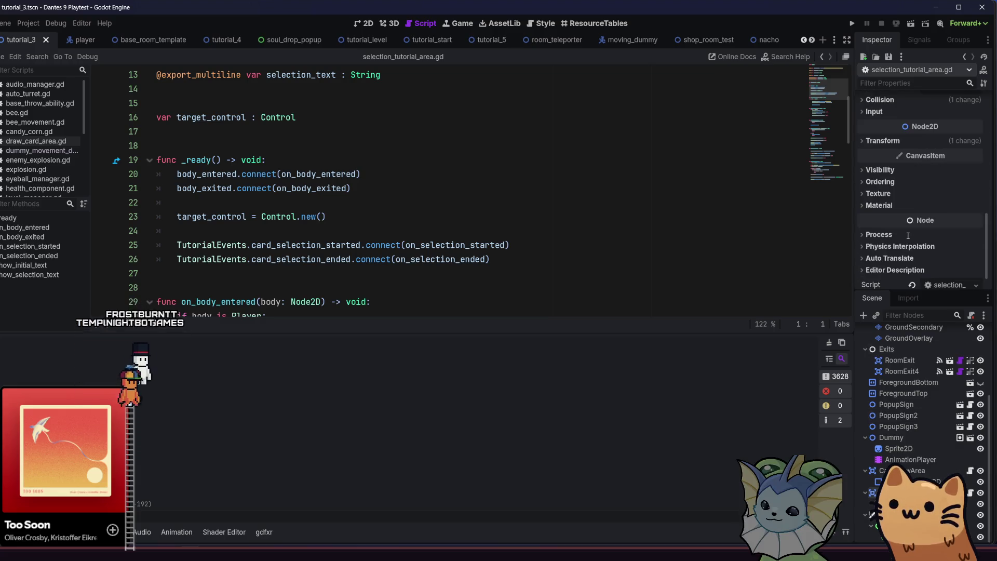
pyautogui.click(900, 171)
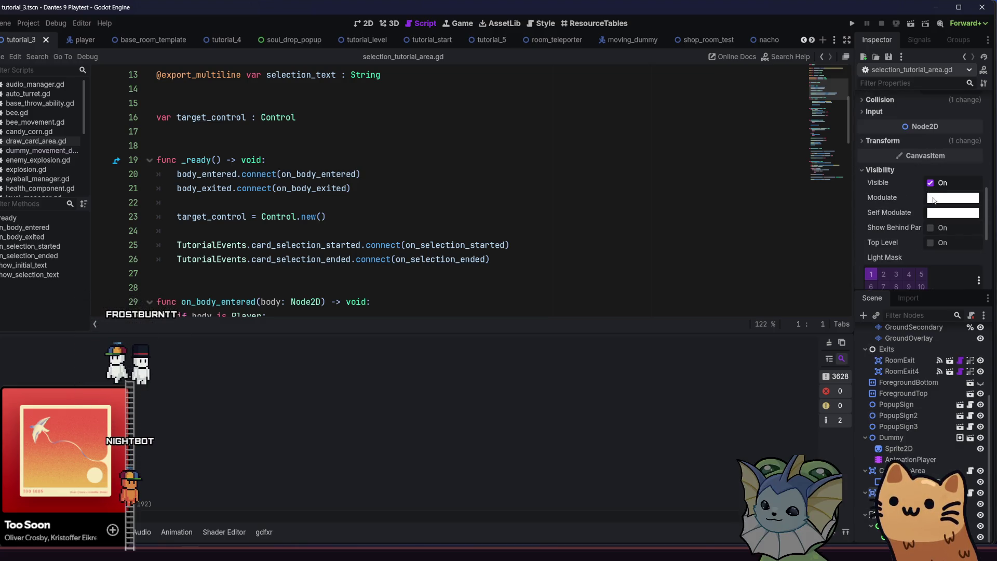
pyautogui.click(933, 199)
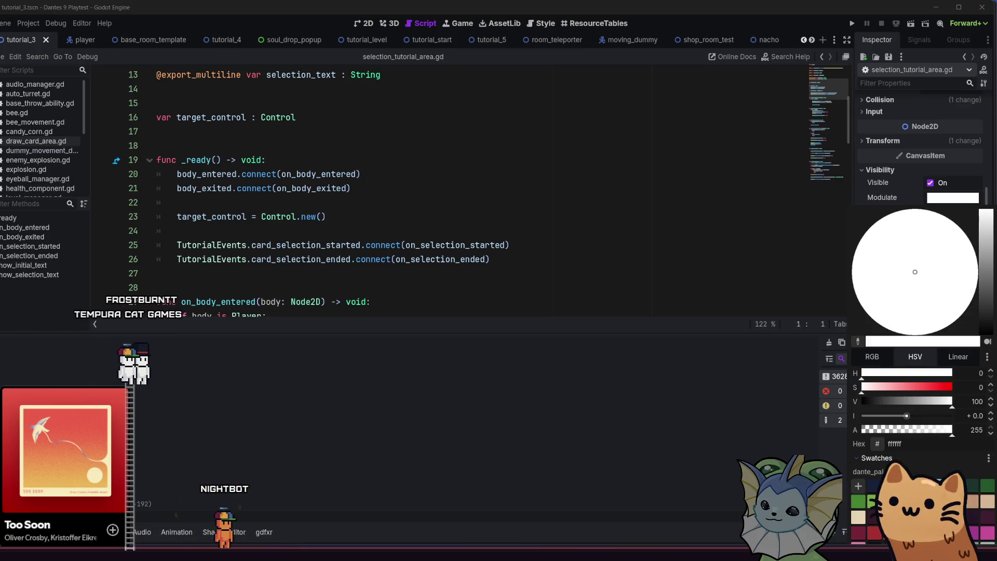
pyautogui.click(973, 533)
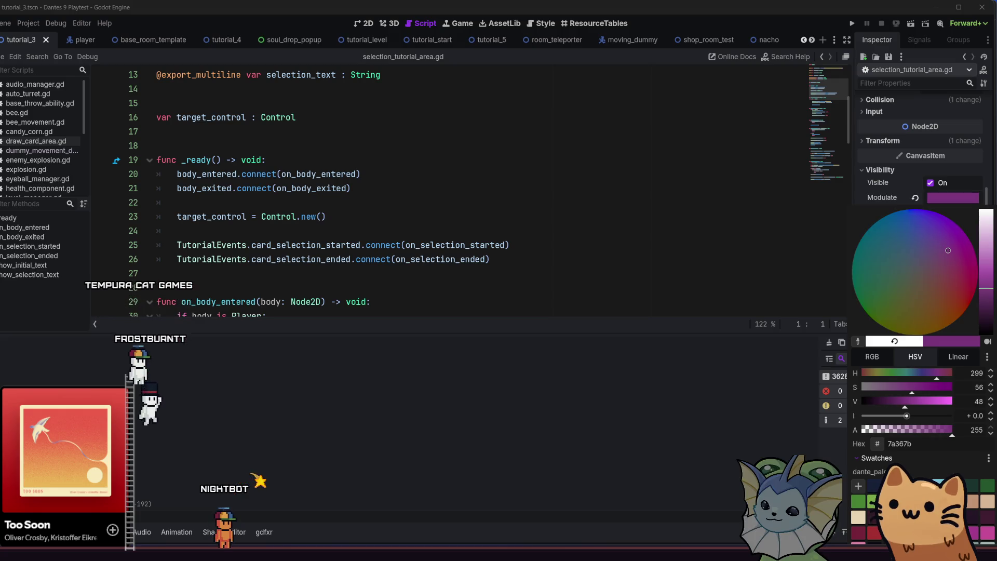
pyautogui.click(750, 415)
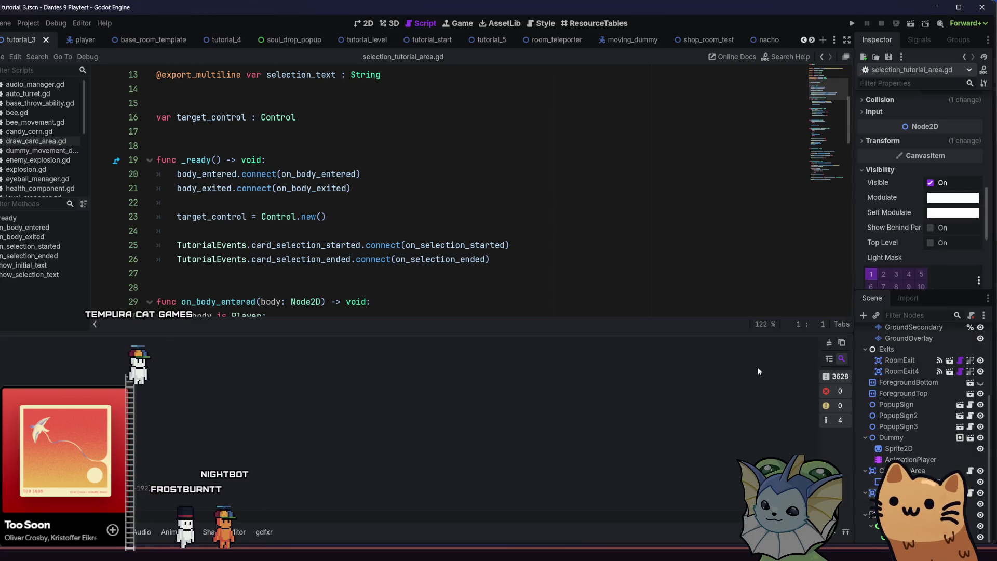
# Go to Selection Text and begin typing a colour tag before Auto Turret
pyautogui.scroll(5, 887, 219)
pyautogui.scroll(5, 887, 218)
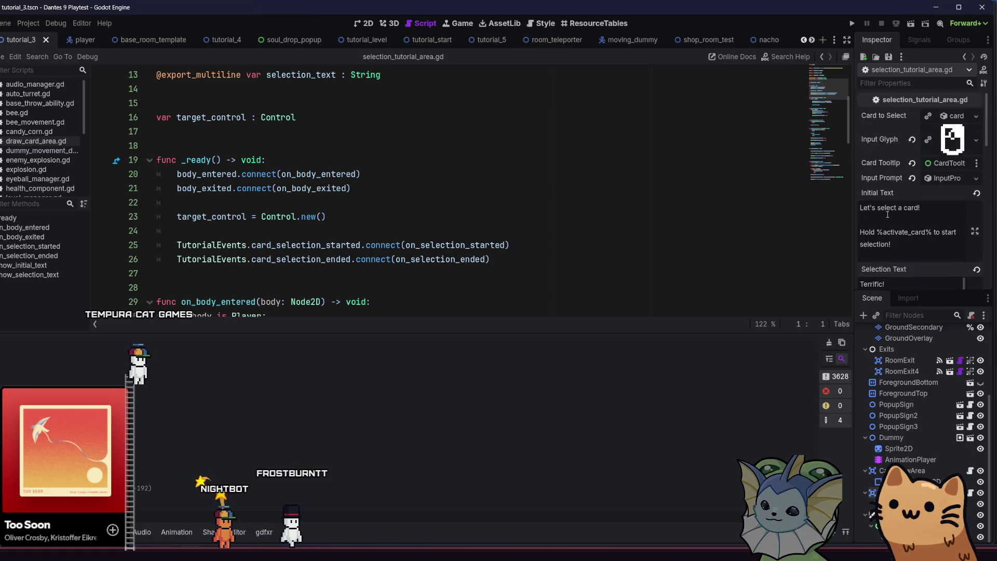
pyautogui.scroll(-3, 896, 209)
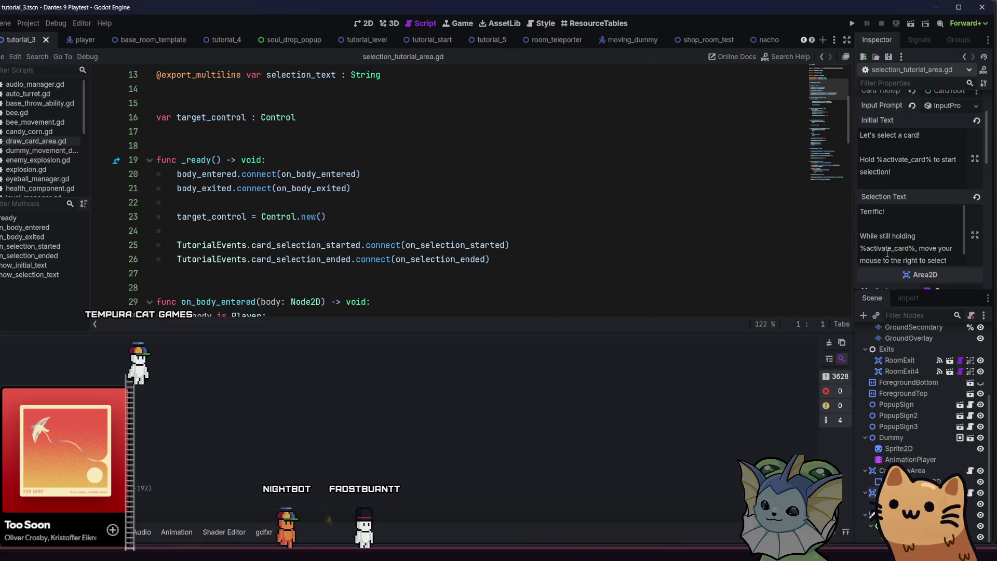
pyautogui.scroll(-3, 923, 262)
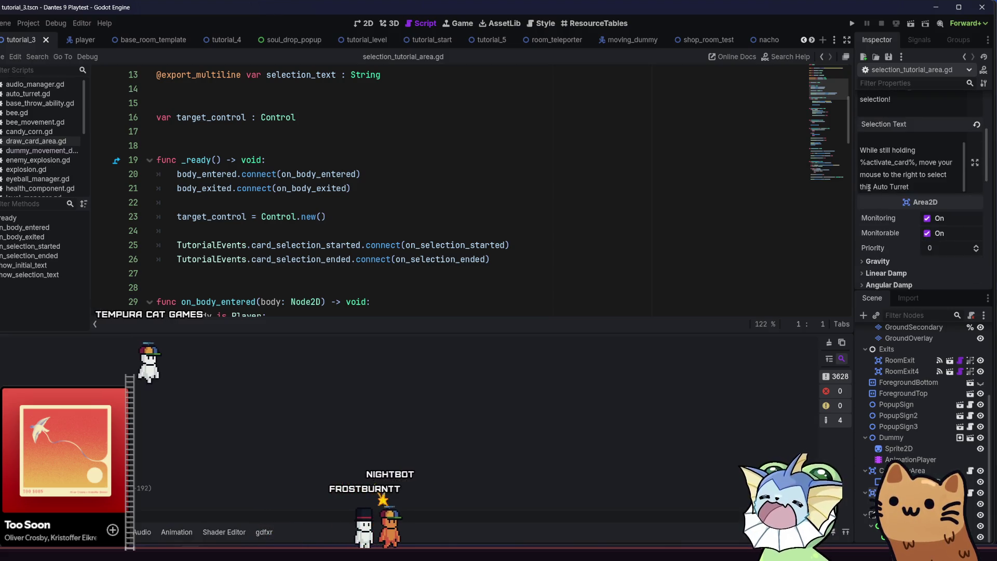
pyautogui.click(874, 187)
pyautogui.write('[')
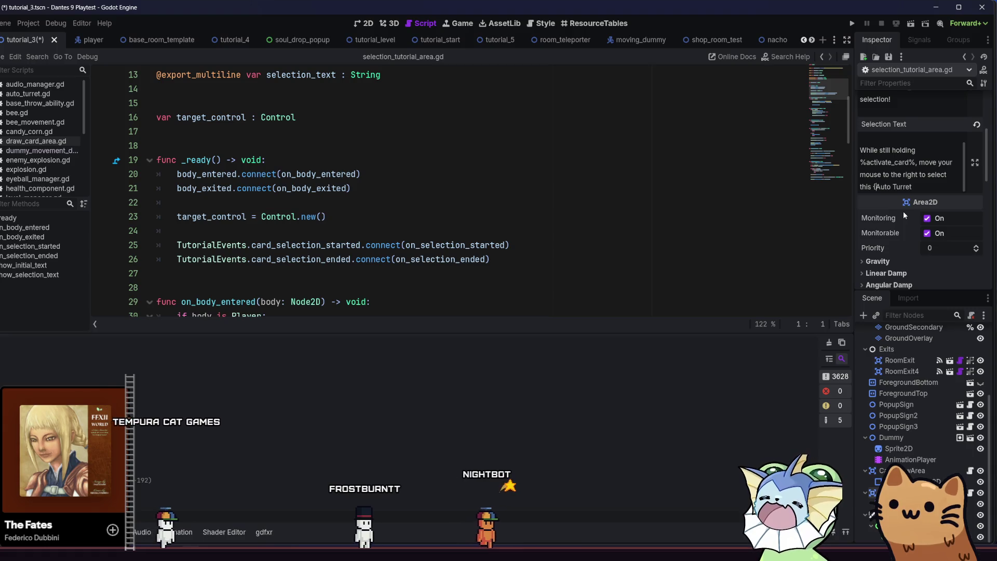
pyautogui.write('C')
pyautogui.write('/Colo')
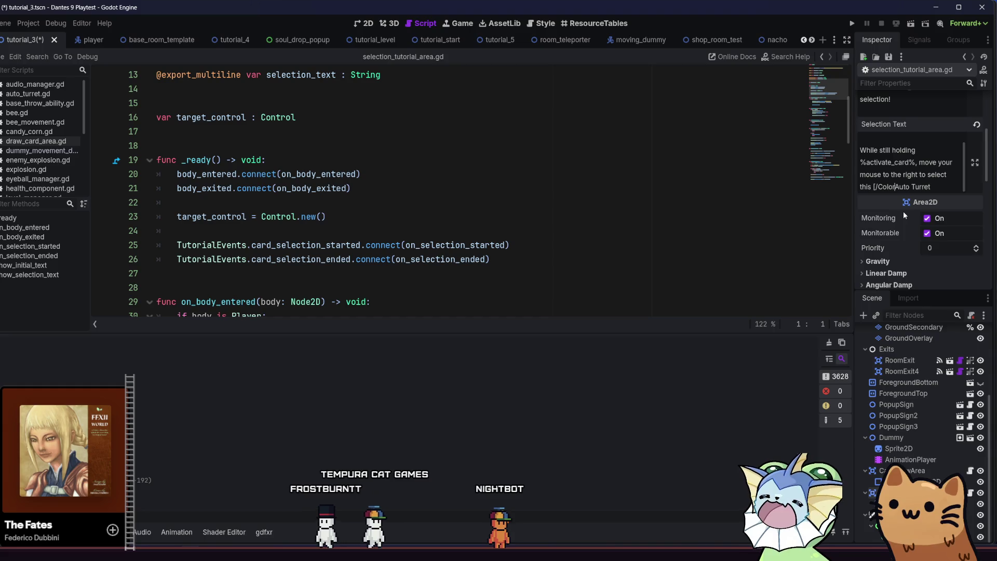
pyautogui.write('=')
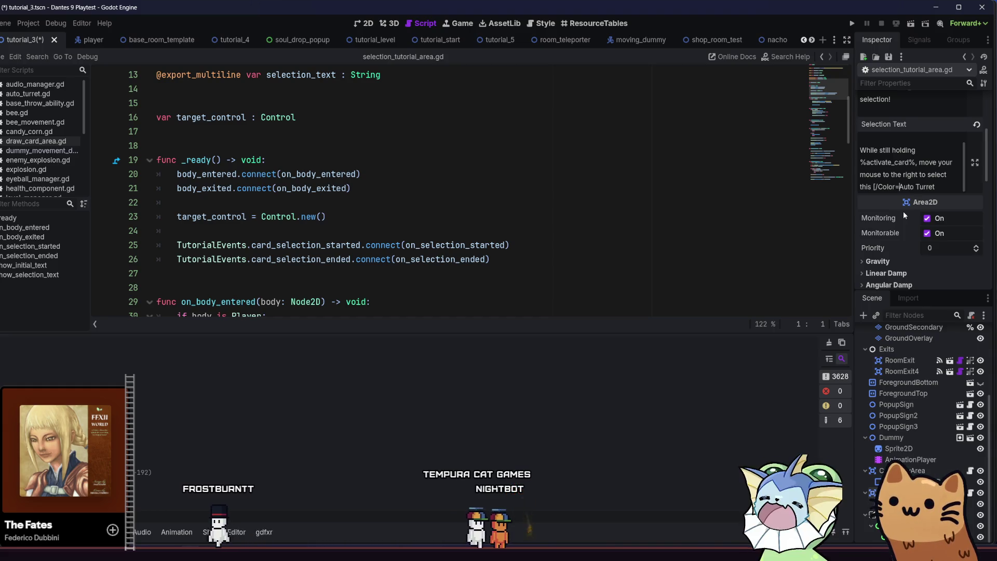
pyautogui.write(']')
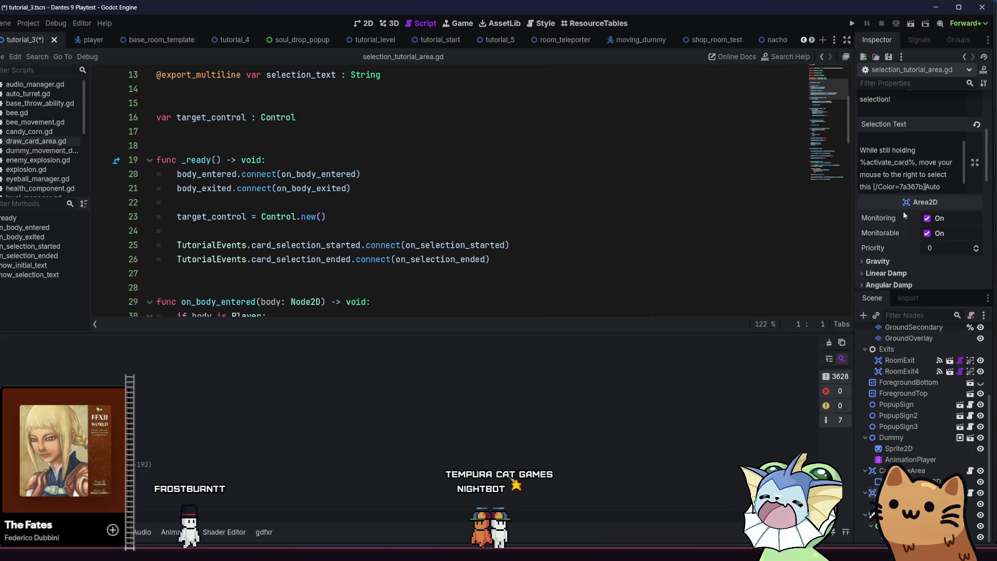
# Wrap Auto Turret in [Color="7a367b"] and [/Color] tags, save, and launch a playtest
pyautogui.hotkey('ctrl', 'shift', 'Left')
pyautogui.hotkey('ctrl', 'shift', 'Left')
pyautogui.hotkey('ctrl', 'shift', 'Left')
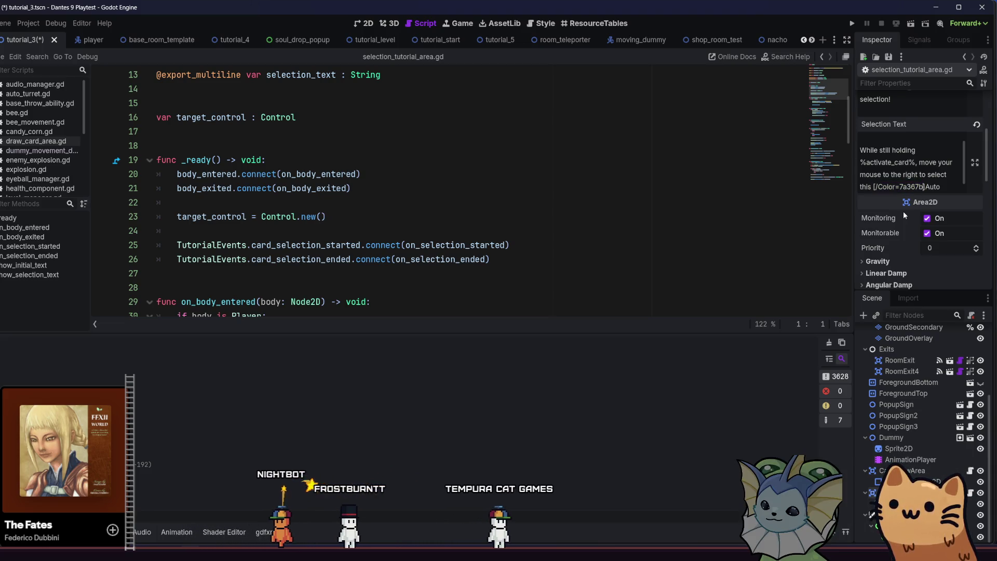
pyautogui.write('"]')
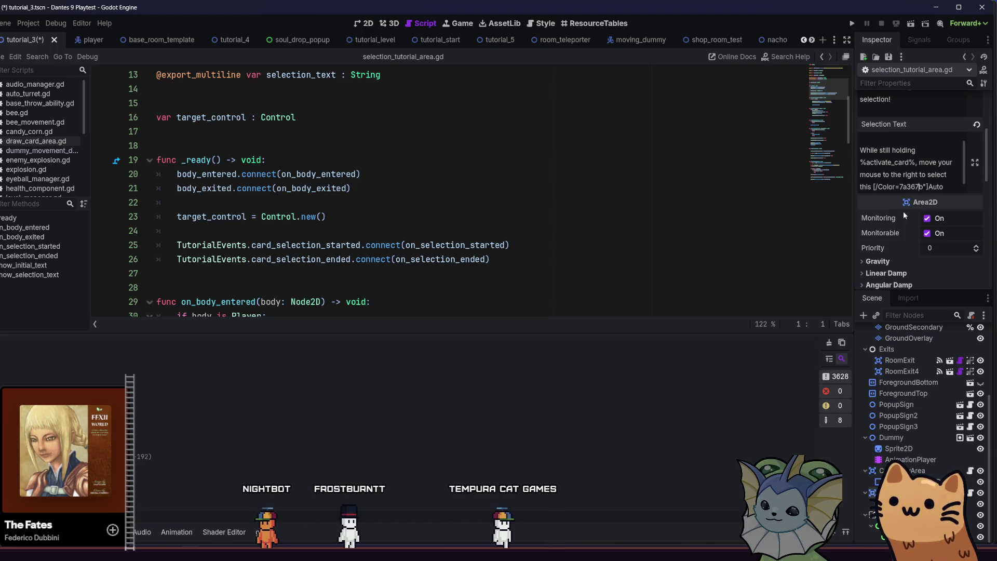
pyautogui.write('"')
pyautogui.hotkey('ctrl', 'End')
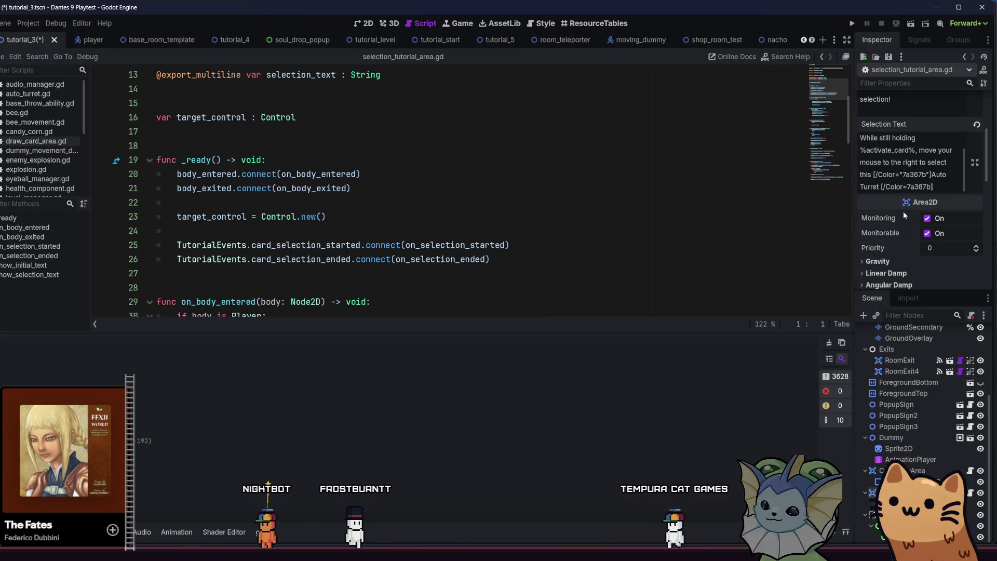
pyautogui.press('BackSpace')
pyautogui.press('BackSpace')
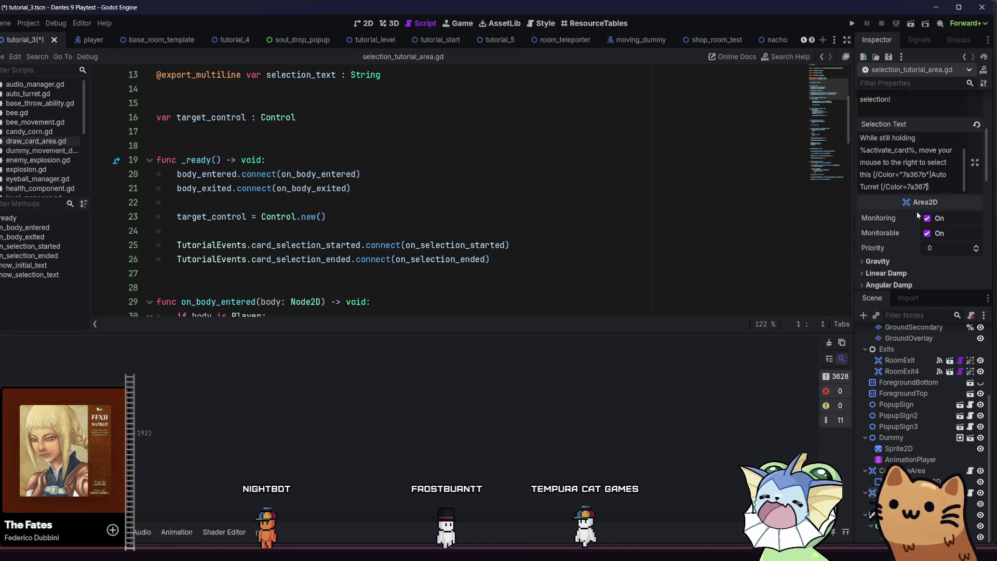
pyautogui.press('BackSpace')
pyautogui.press('BackSpace')
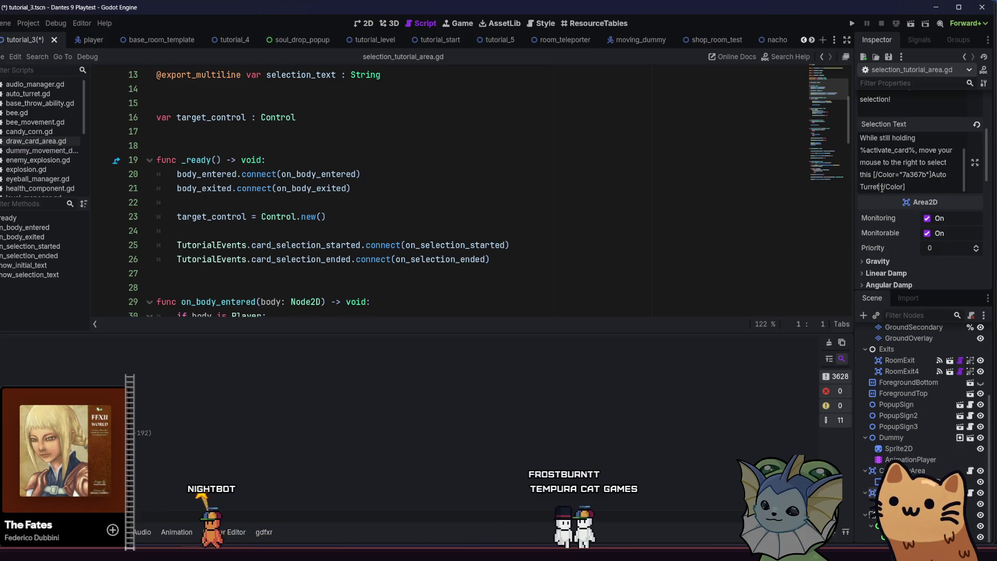
pyautogui.hotkey('ctrl', 's')
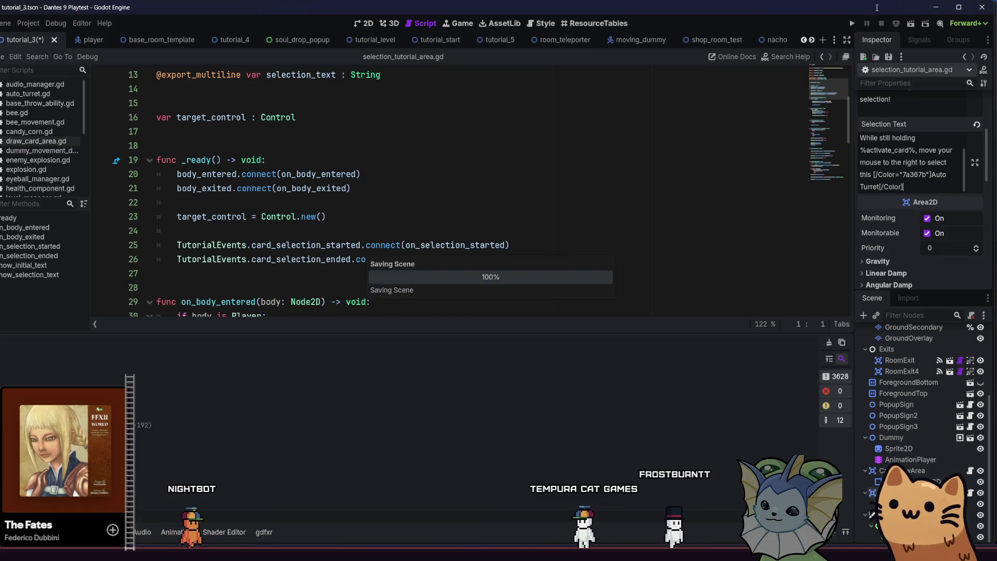
pyautogui.click(854, 24)
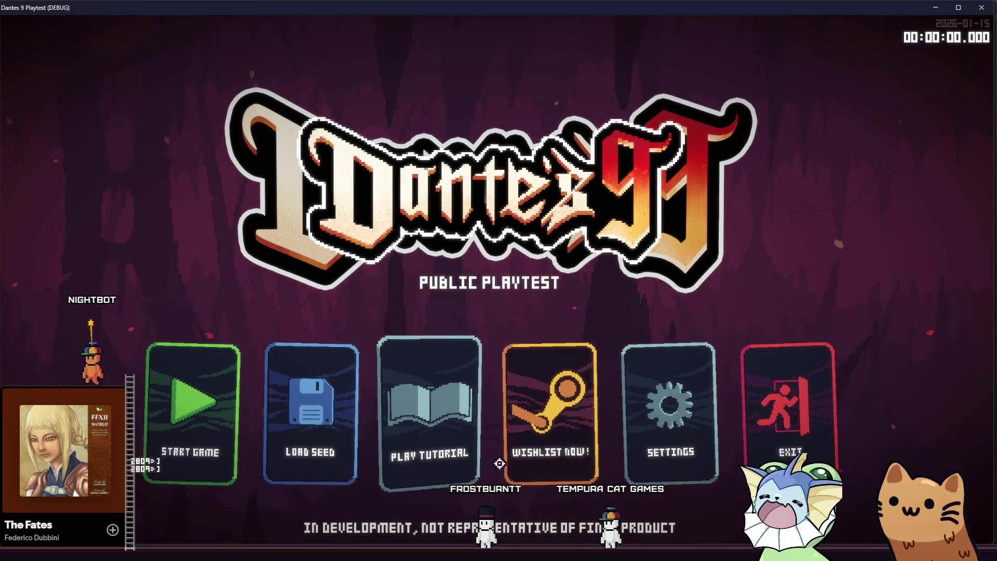
# Start the tutorial and teleport to the card select room using the F1 debug Level menu
pyautogui.click(429, 427)
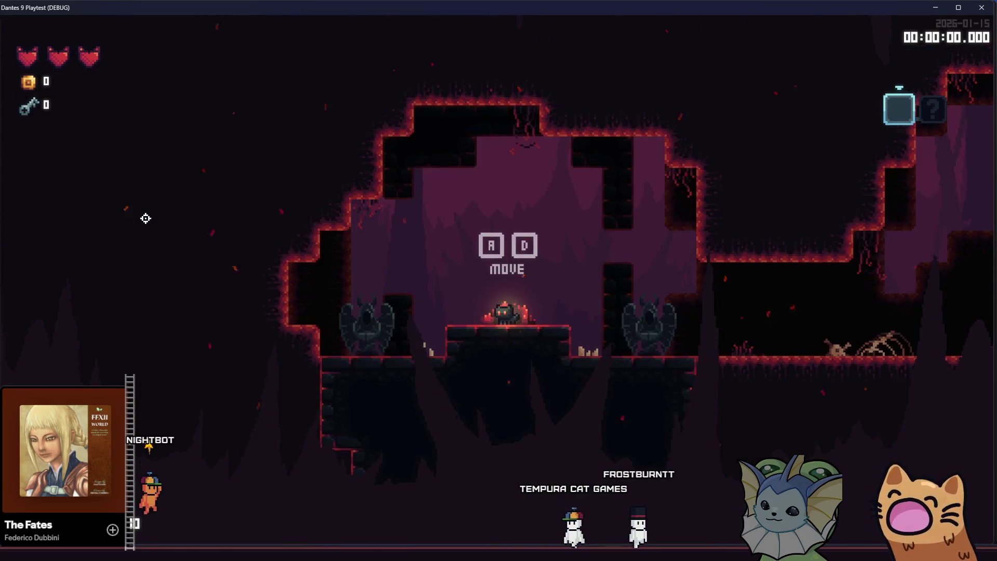
pyautogui.press('F1')
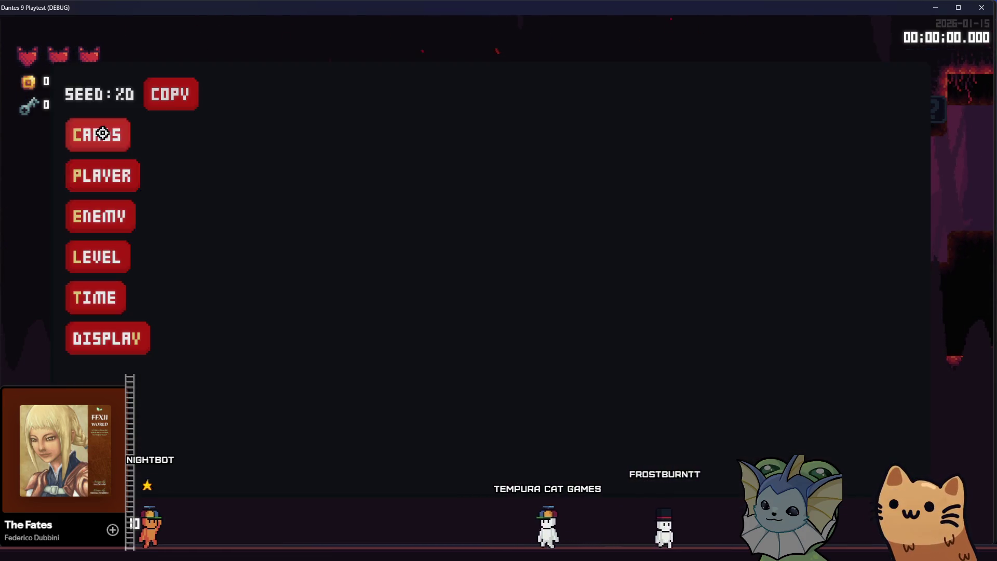
pyautogui.click(102, 133)
pyautogui.click(111, 221)
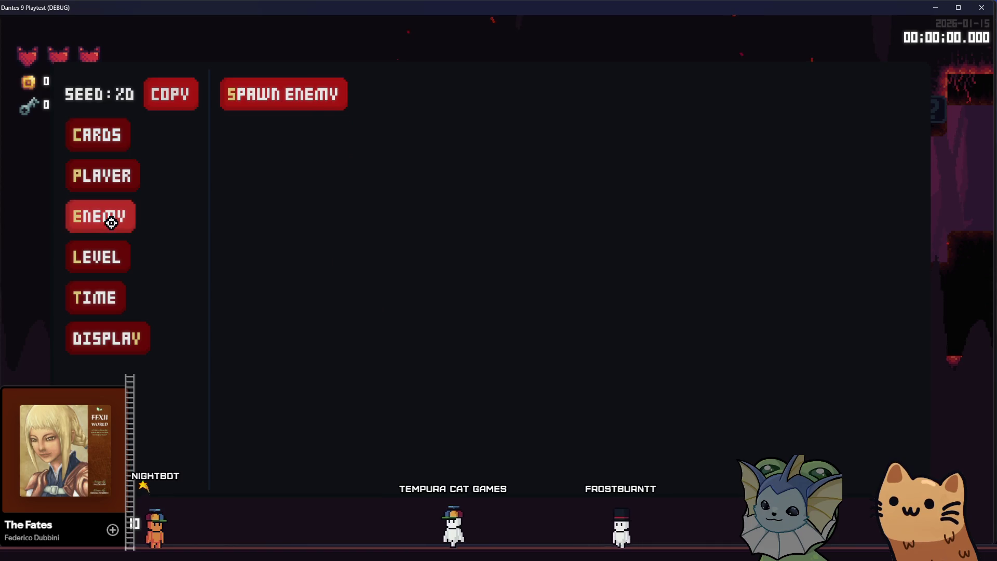
pyautogui.click(274, 99)
pyautogui.click(120, 244)
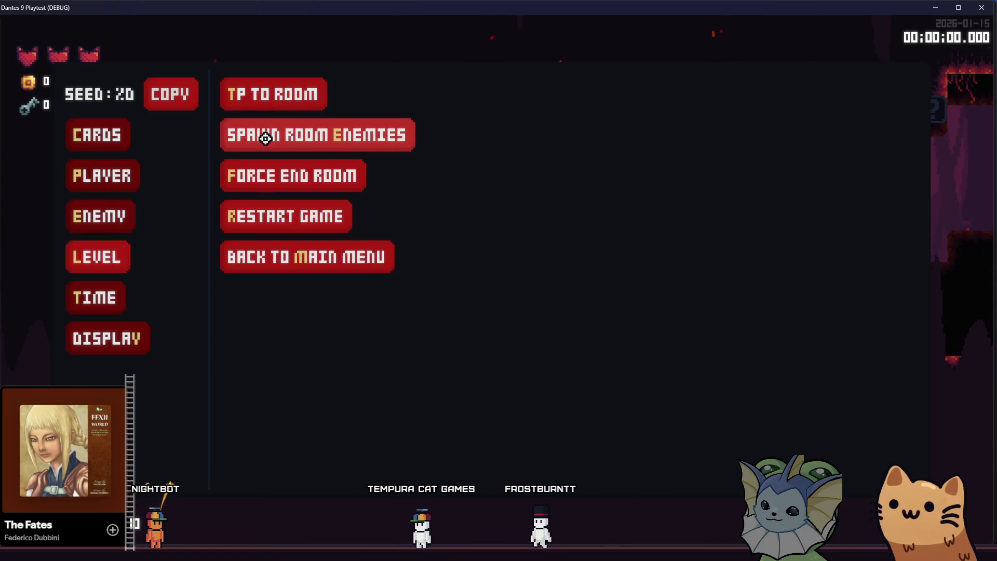
pyautogui.click(267, 95)
pyautogui.click(502, 217)
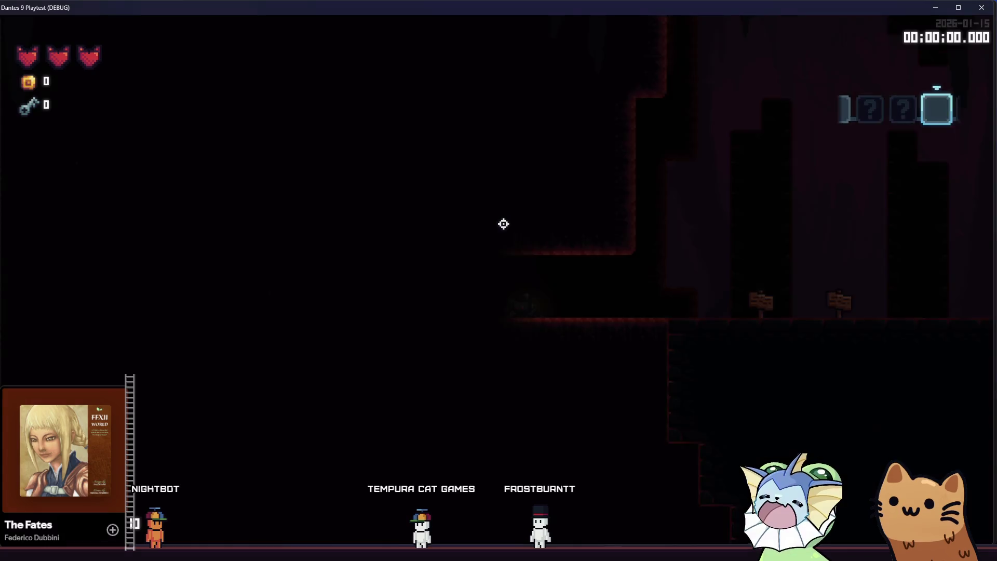
# Select Auto Turret from the fanned hand to check its popup, then stop the game
pyautogui.press('d')
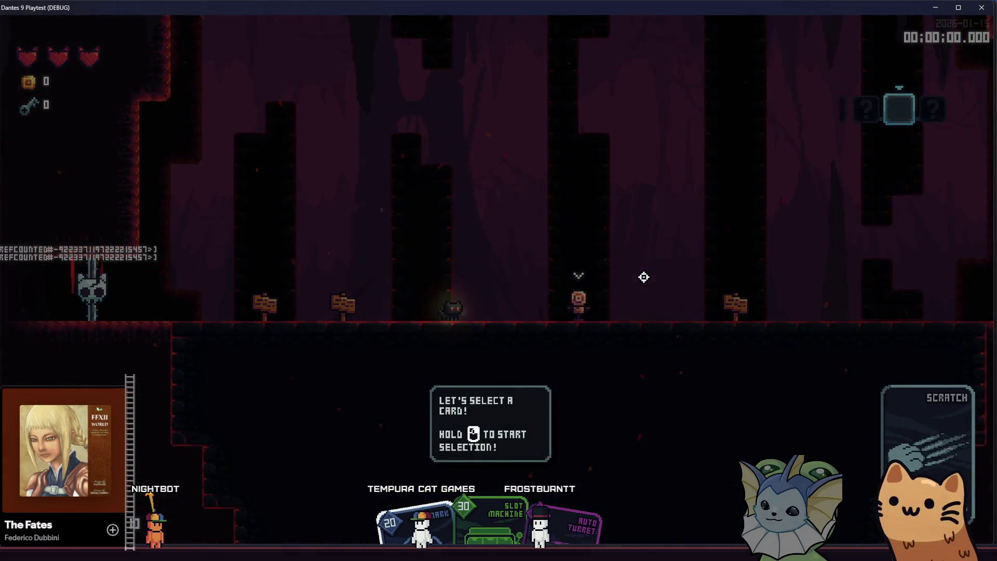
pyautogui.moveTo(644, 277); pyautogui.dragTo(727, 276)
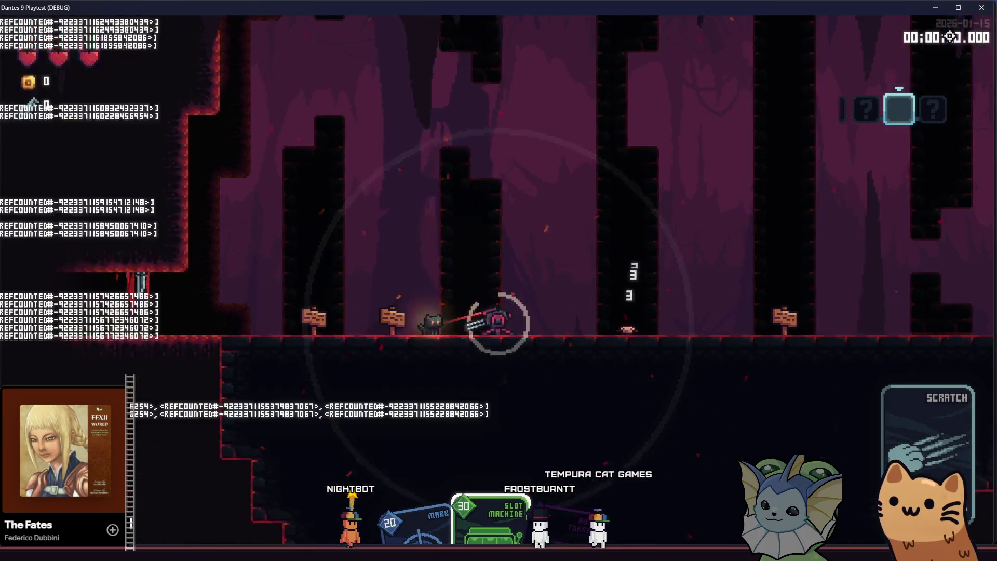
pyautogui.press('a')
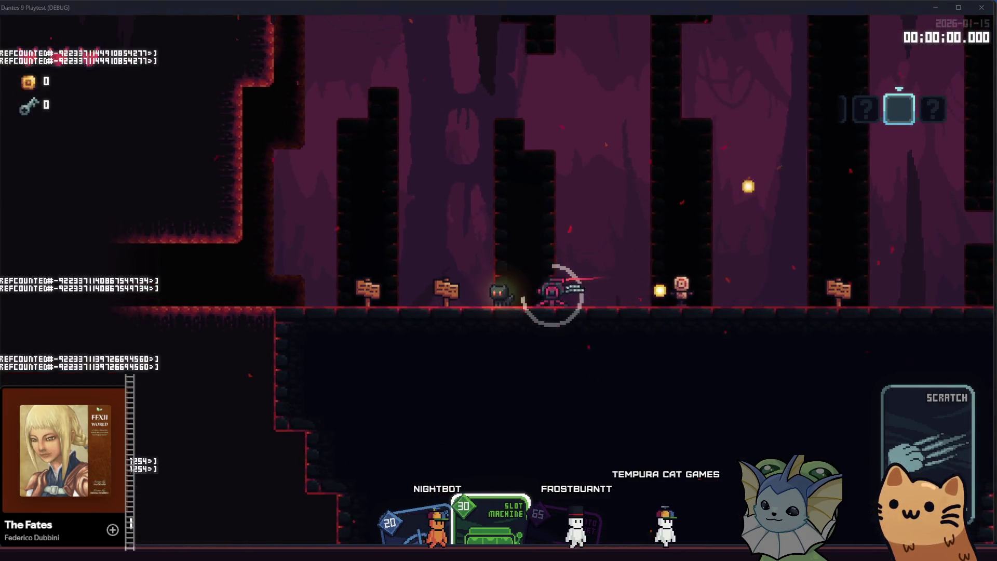
pyautogui.press('F8')
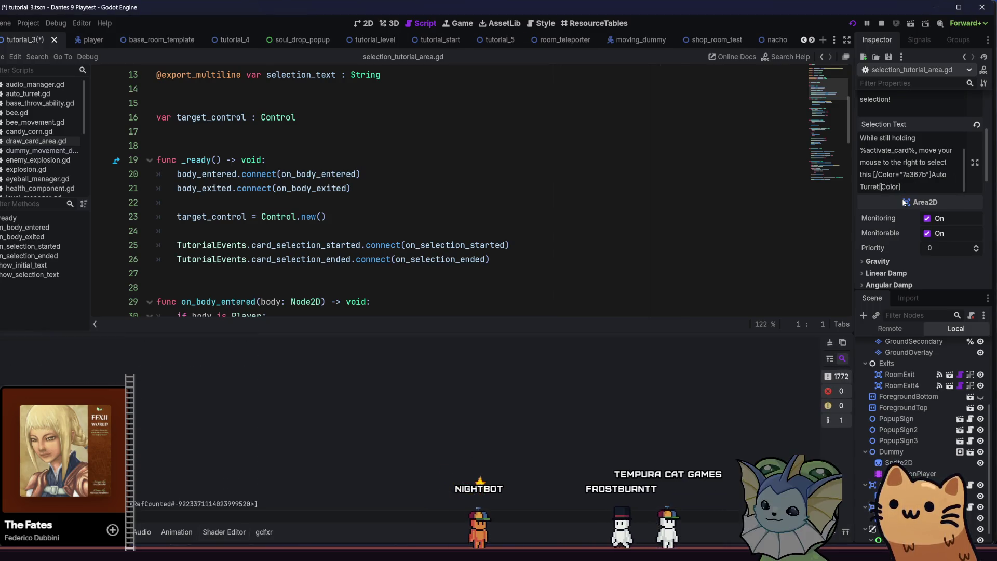
# Change the colour tags' slashes to backslashes in Selection Text and save the scene
pyautogui.write('\\')
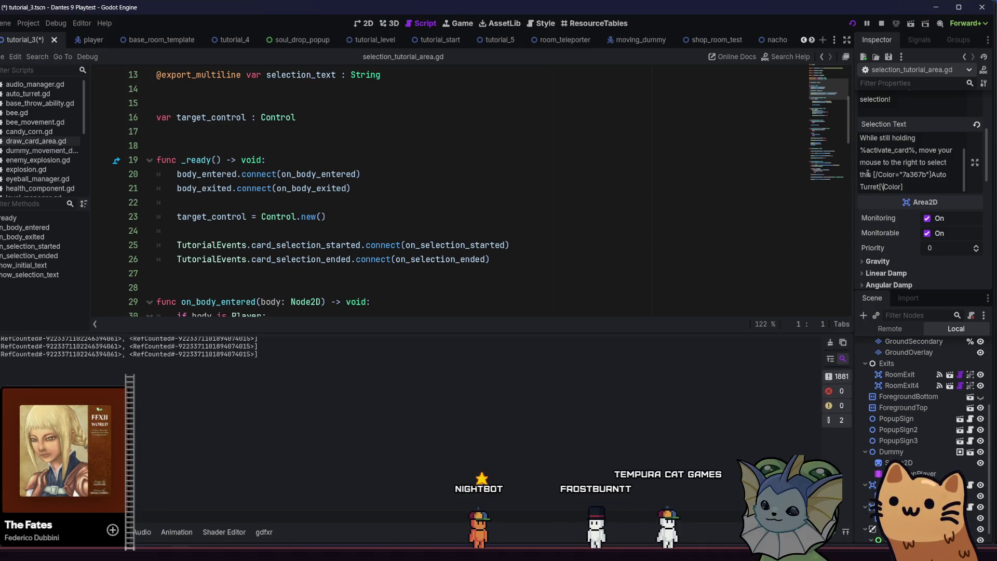
pyautogui.click(876, 175)
pyautogui.press('BackSpace')
pyautogui.write('\\')
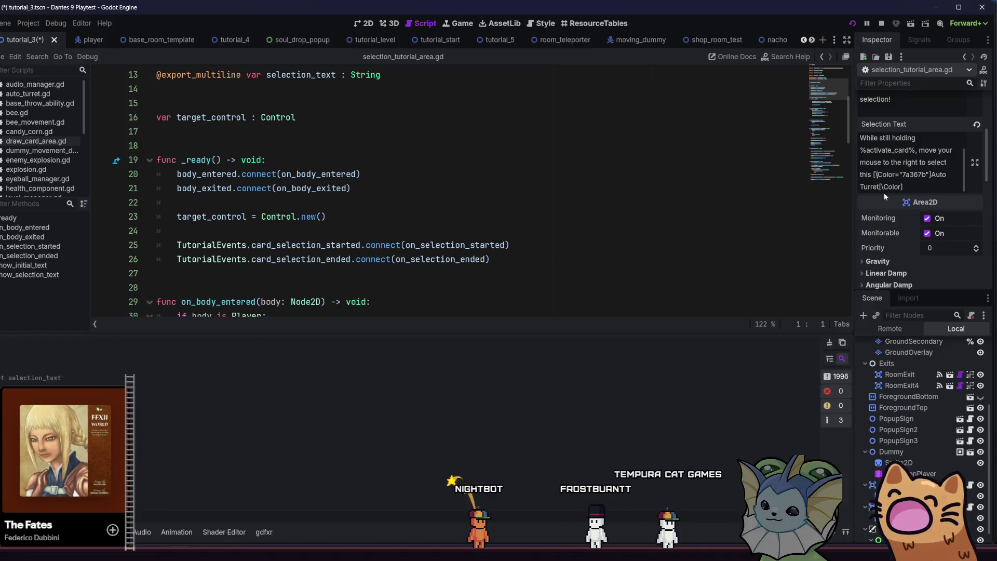
pyautogui.hotkey('ctrl', 's')
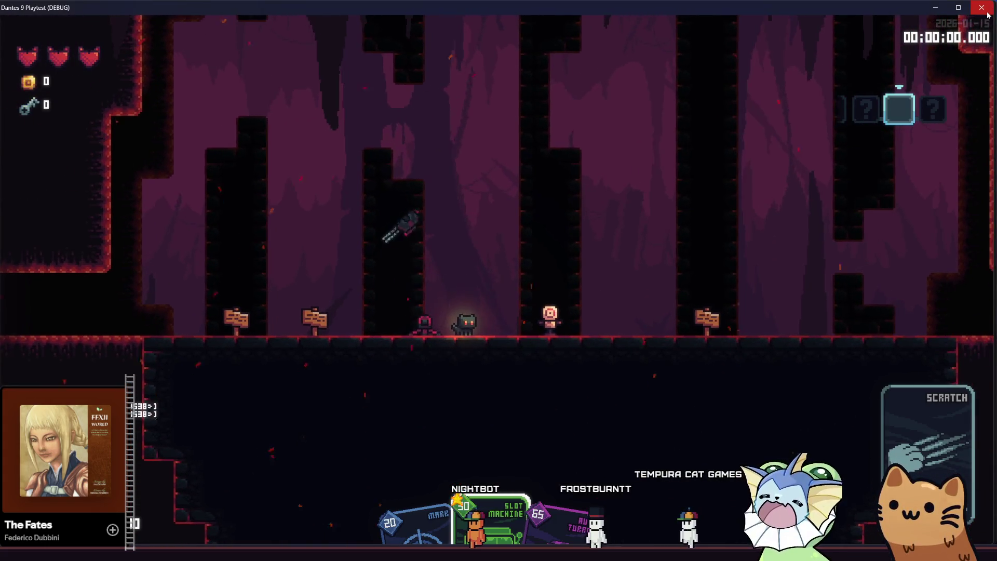
# Close the running game and open soul_bar_popup.tscn to read its RichTextLabel text
pyautogui.click(986, 12)
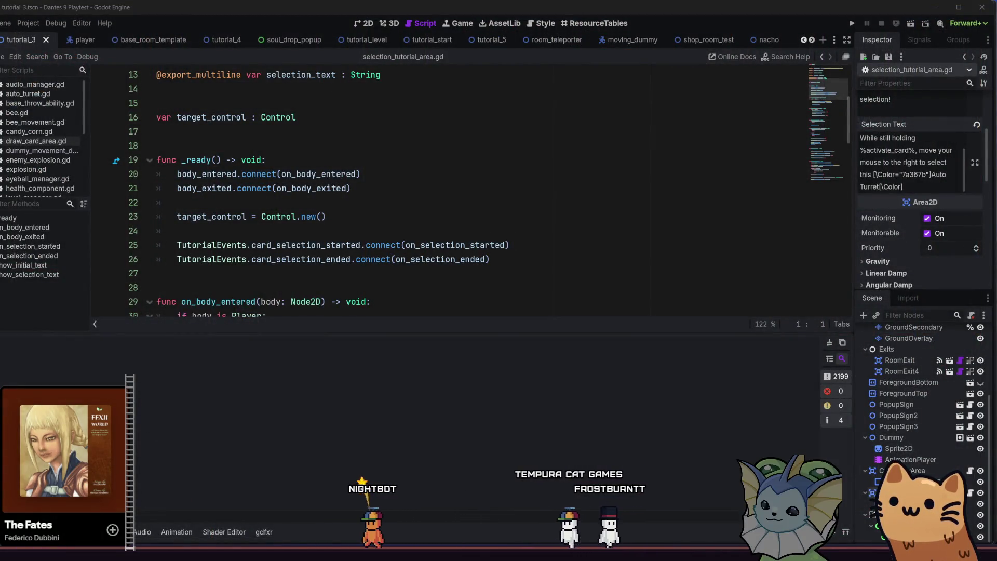
pyautogui.hotkey('alt', 'f')
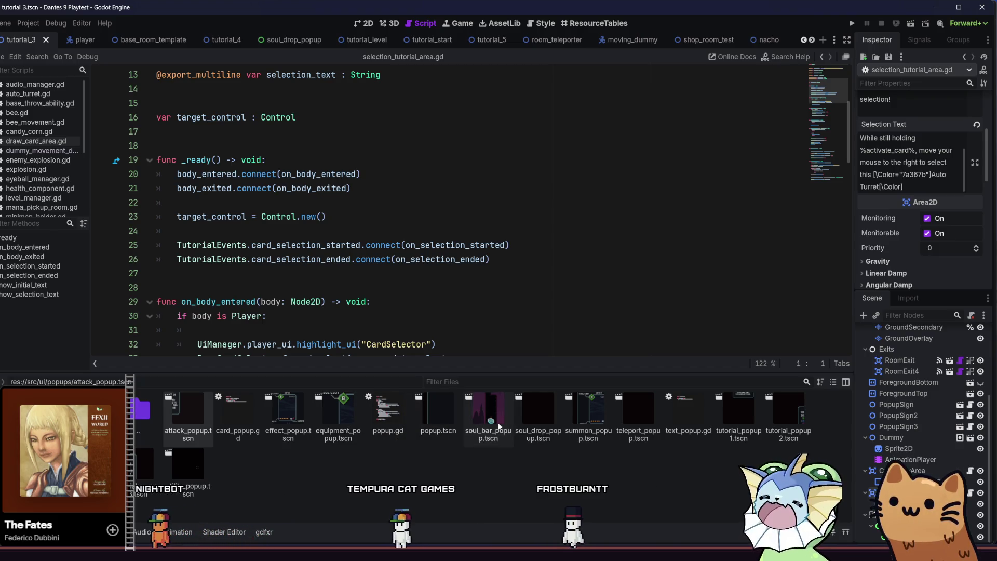
pyautogui.doubleClick(491, 420)
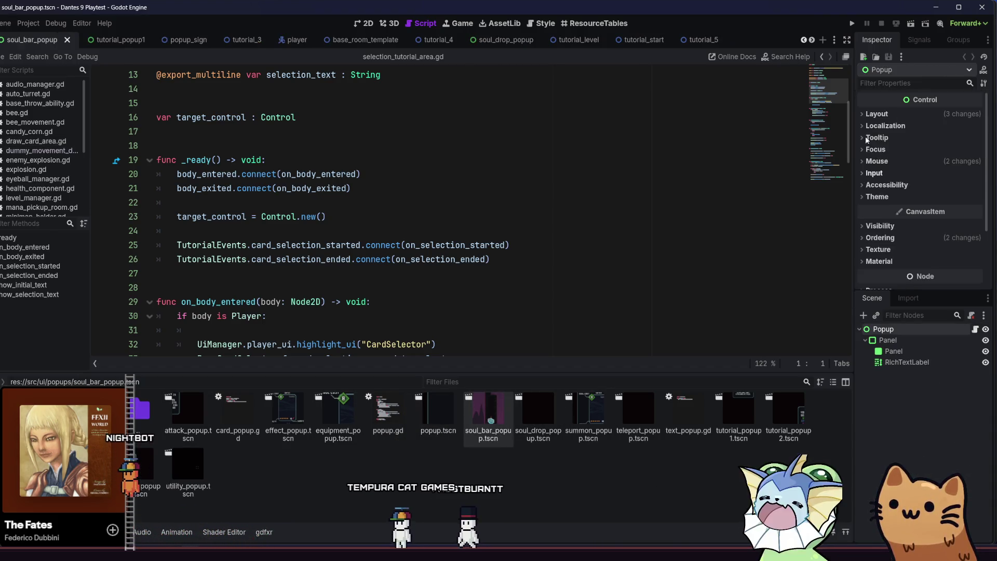
pyautogui.click(897, 364)
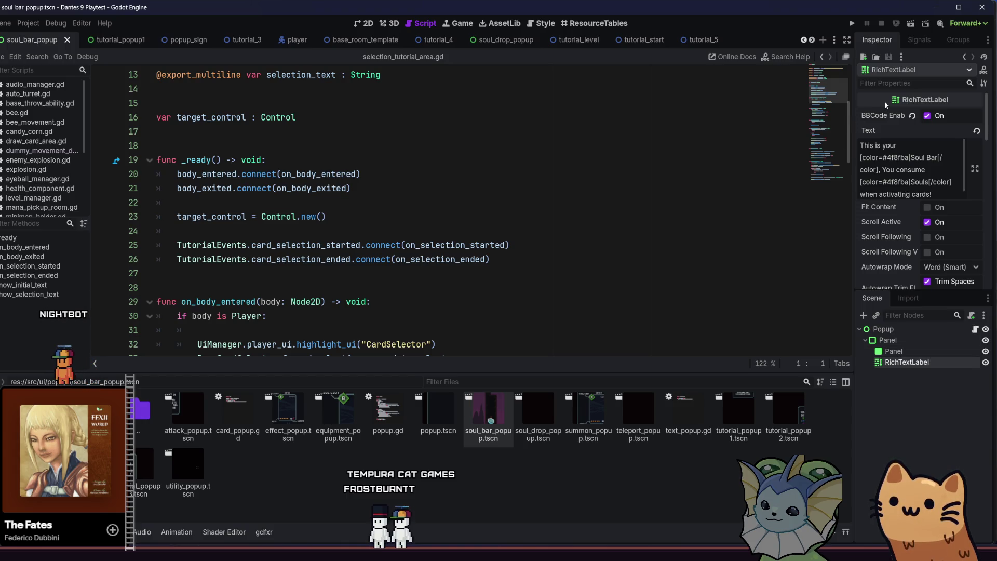
# Return to the selection tutorial area script and Popup root properties, then switch to tutorial_4
pyautogui.moveTo(886, 105)
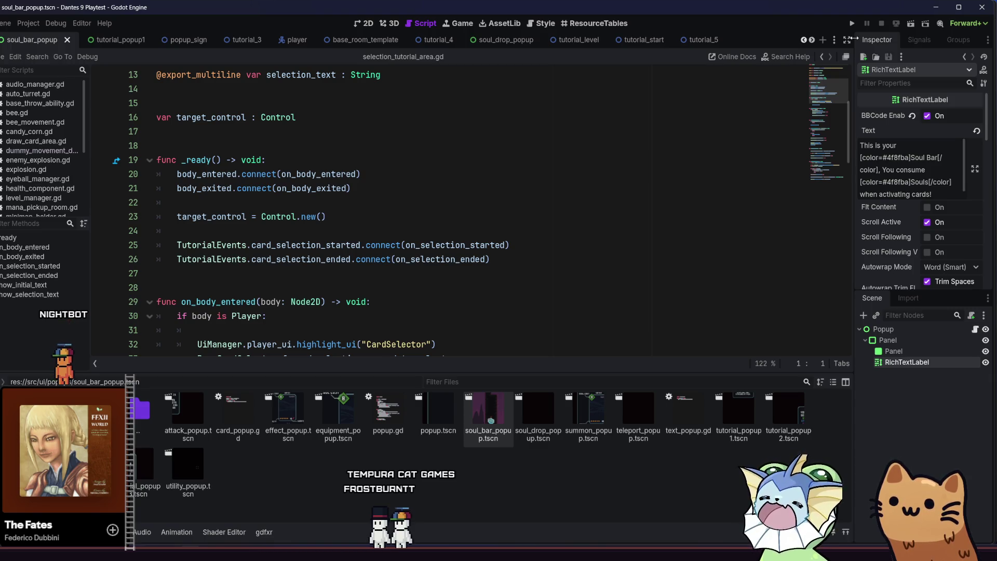
pyautogui.click(822, 58)
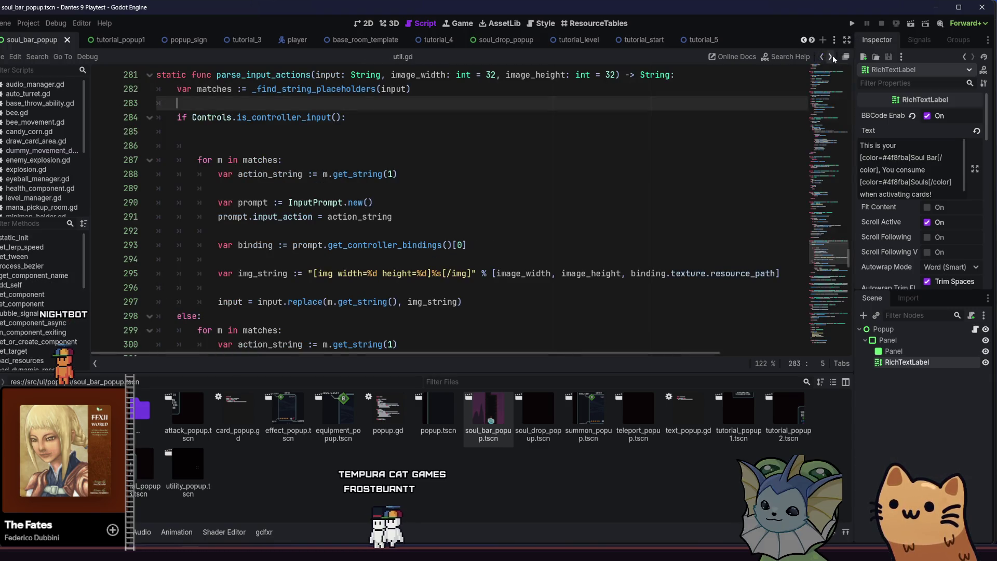
pyautogui.click(830, 56)
pyautogui.click(964, 57)
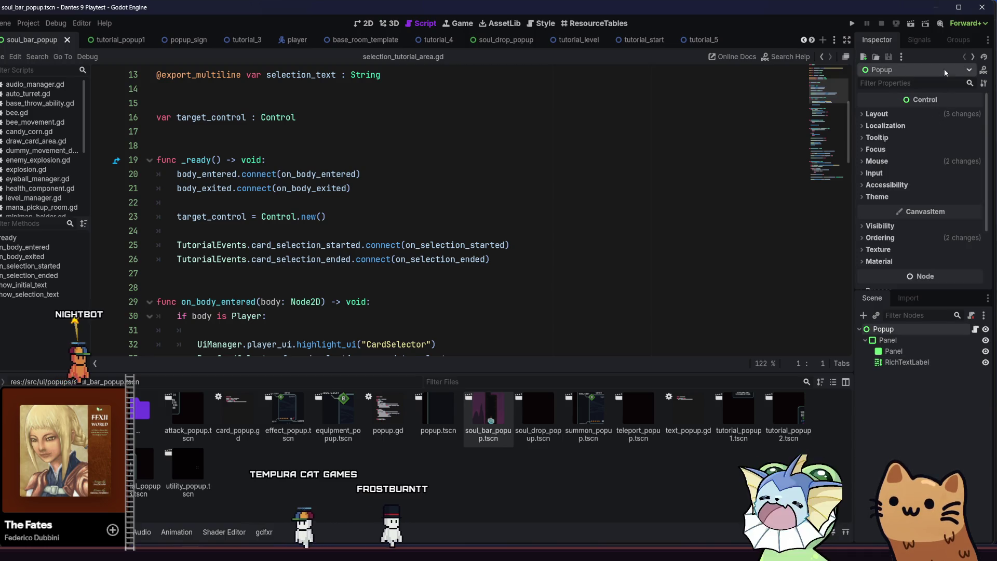
pyautogui.scroll(1, 947, 141)
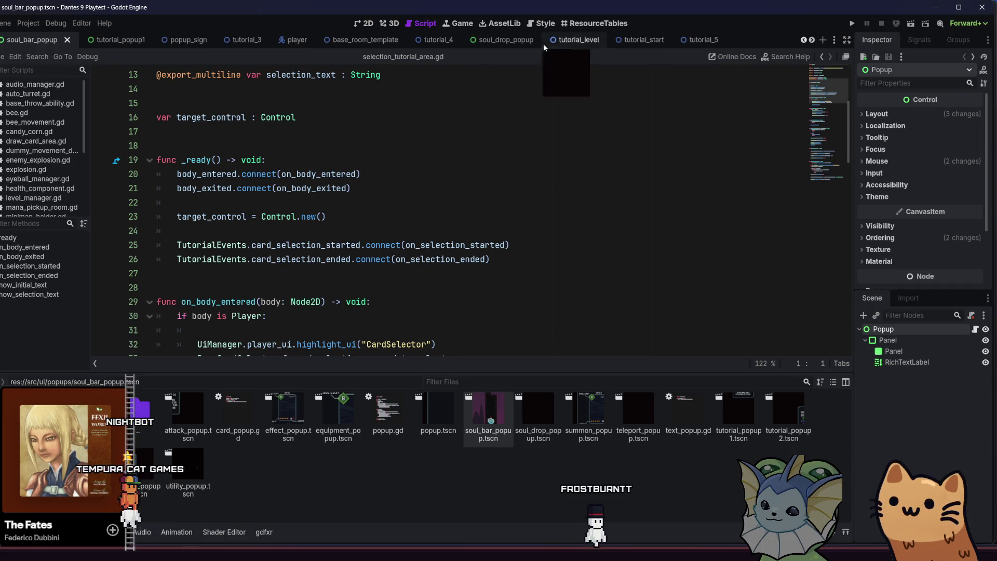
pyautogui.click(434, 40)
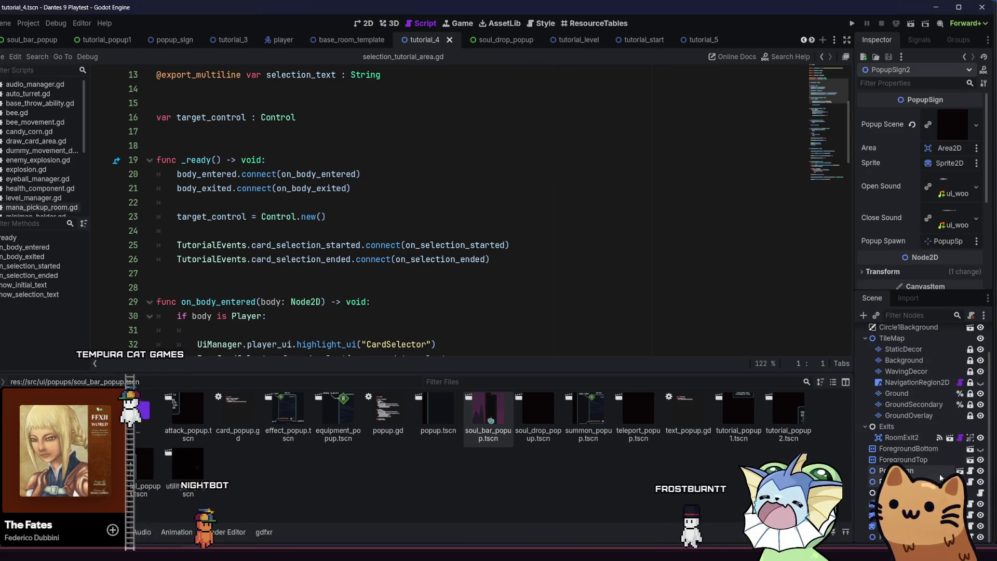
# Correct tutorial_3's Selection Text tags to read [color=#7a367b]Auto Turret[/Color]
pyautogui.click(231, 40)
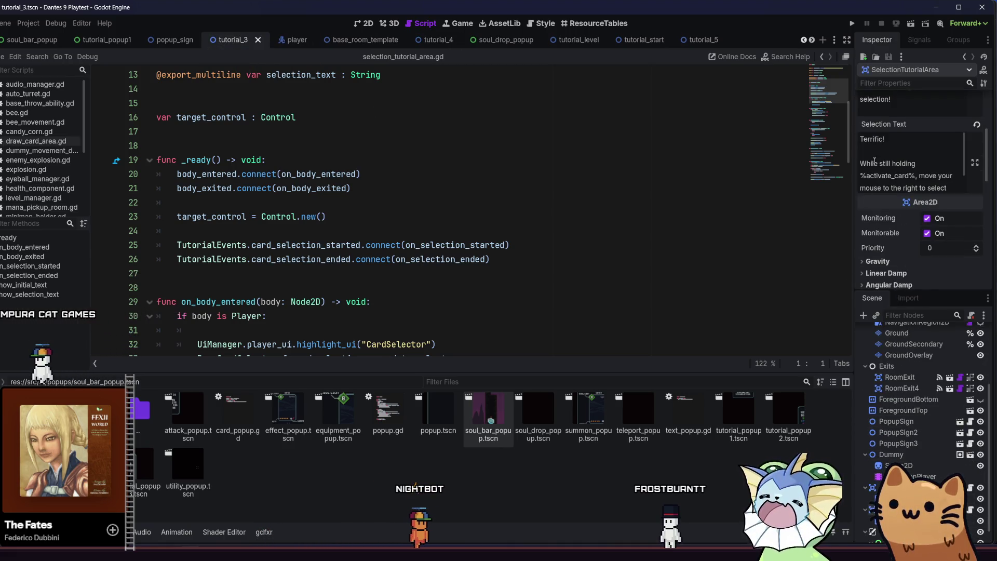
pyautogui.scroll(-2, 874, 162)
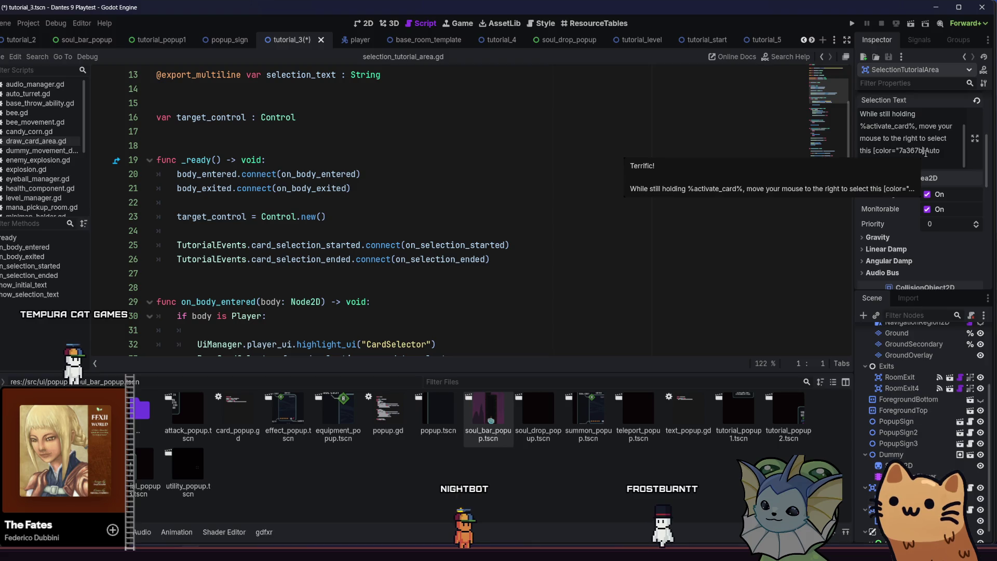
pyautogui.press('BackSpace')
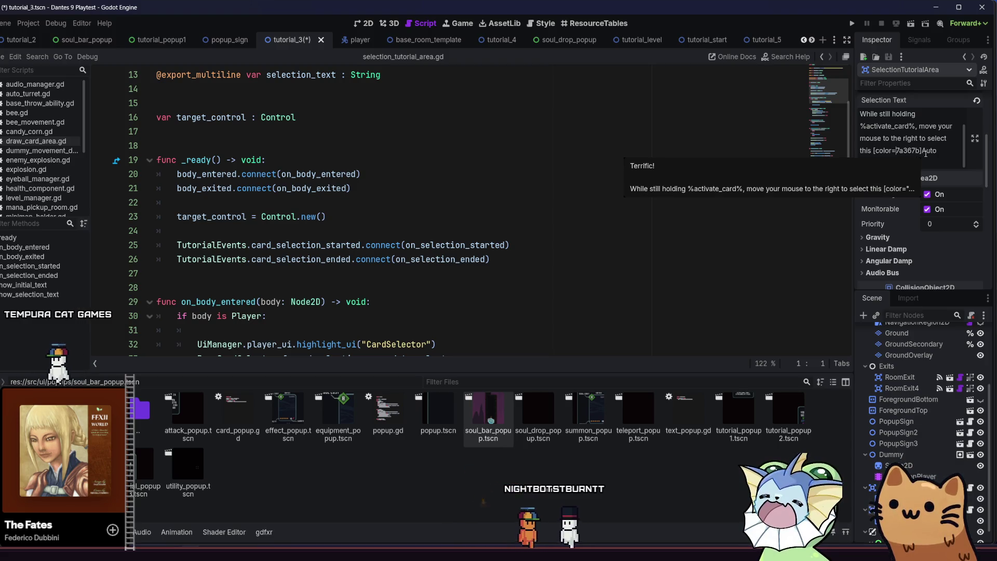
pyautogui.write('#')
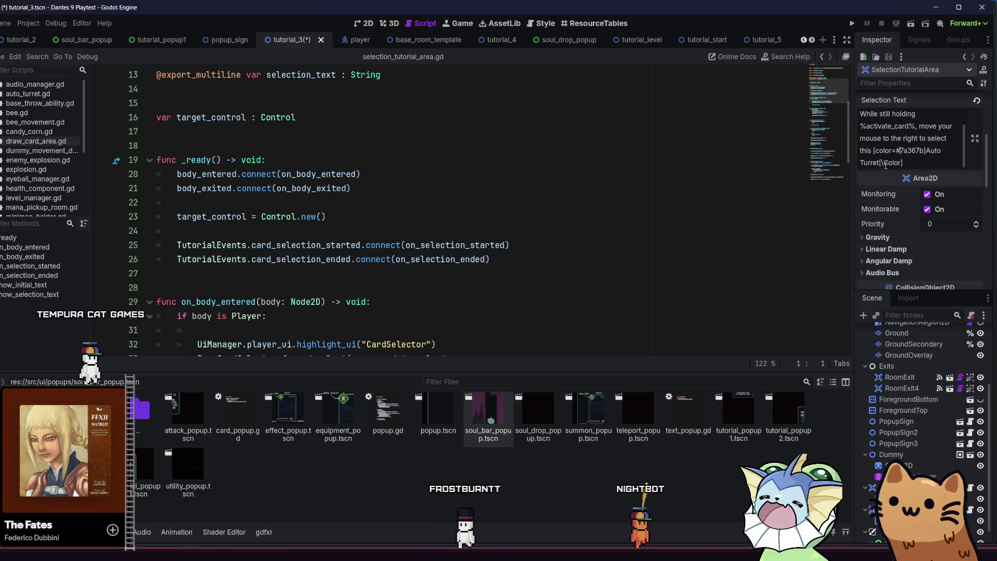
pyautogui.press('BackSpace')
pyautogui.write('/')
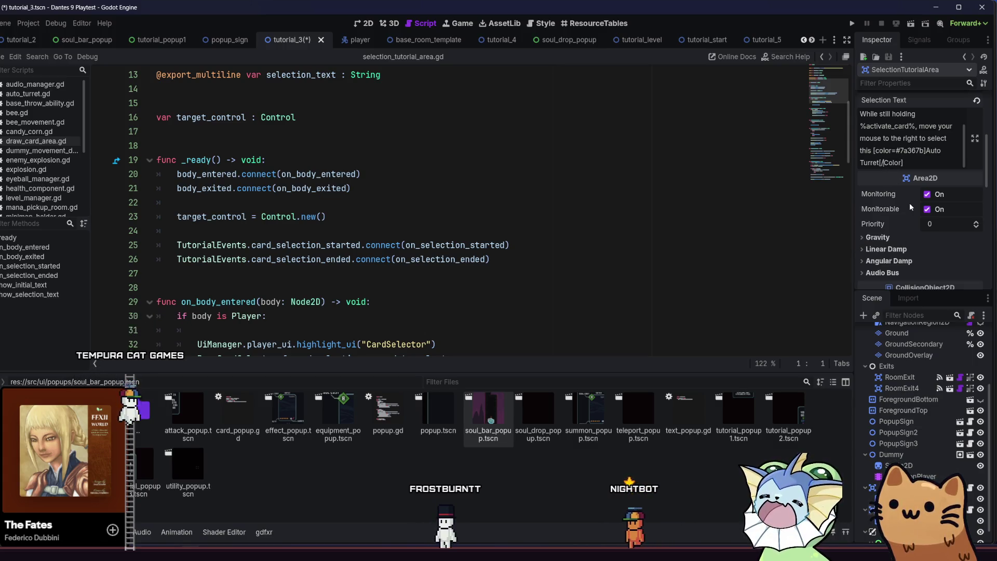
pyautogui.hotkey('ctrl', 's')
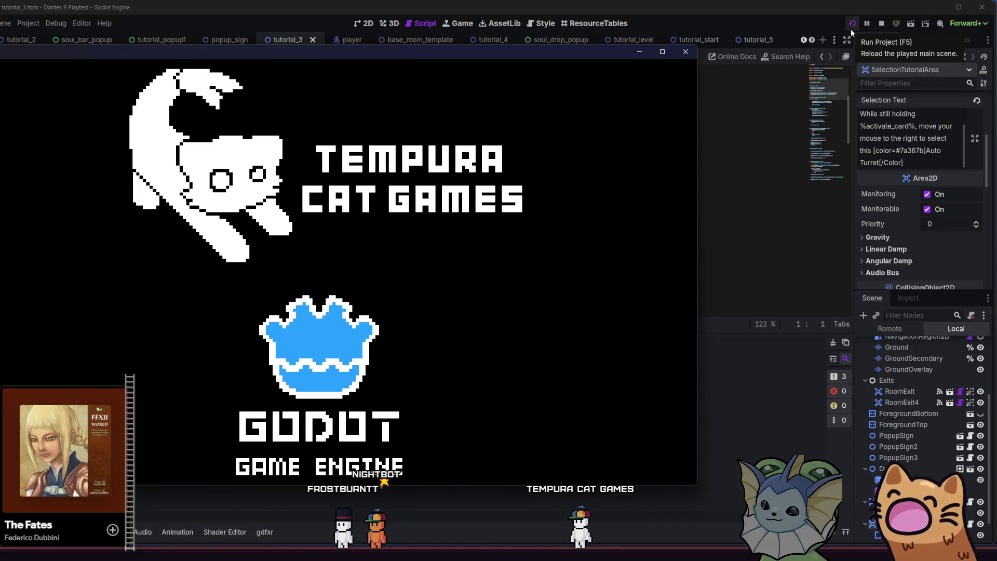
# Restart the game, play the tutorial through the first rooms, and Scratch the target dummy
pyautogui.click(852, 30)
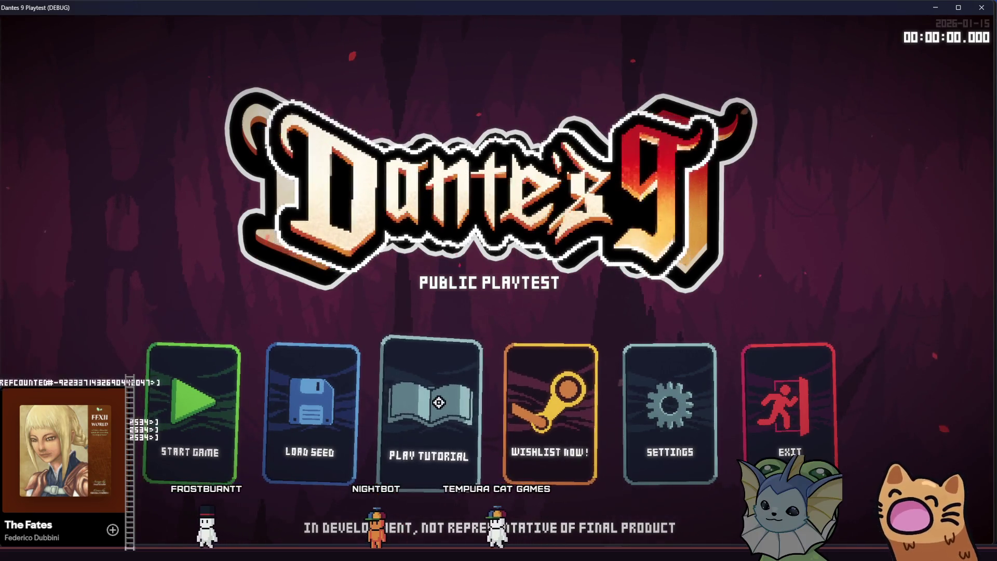
pyautogui.click(441, 394)
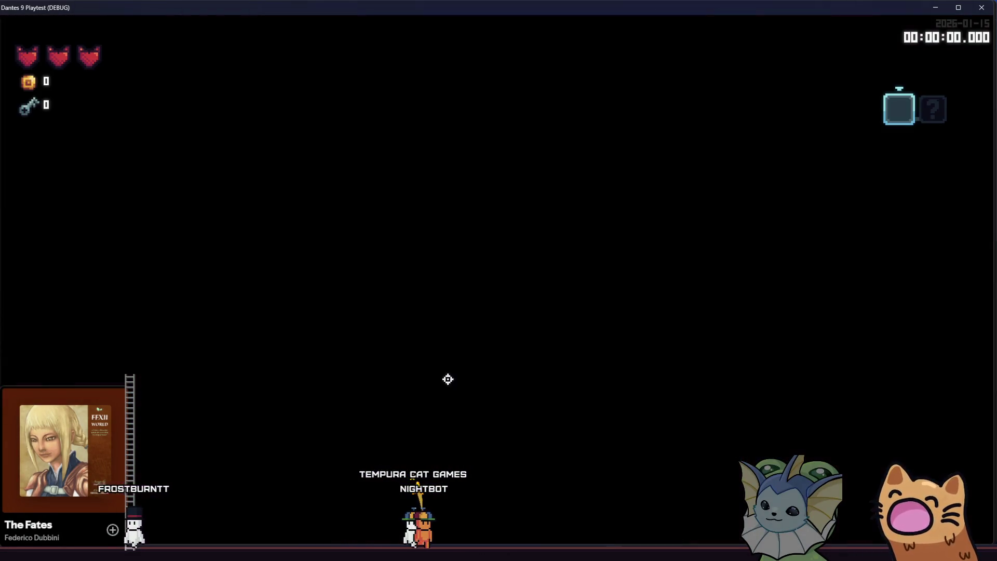
pyautogui.press('d')
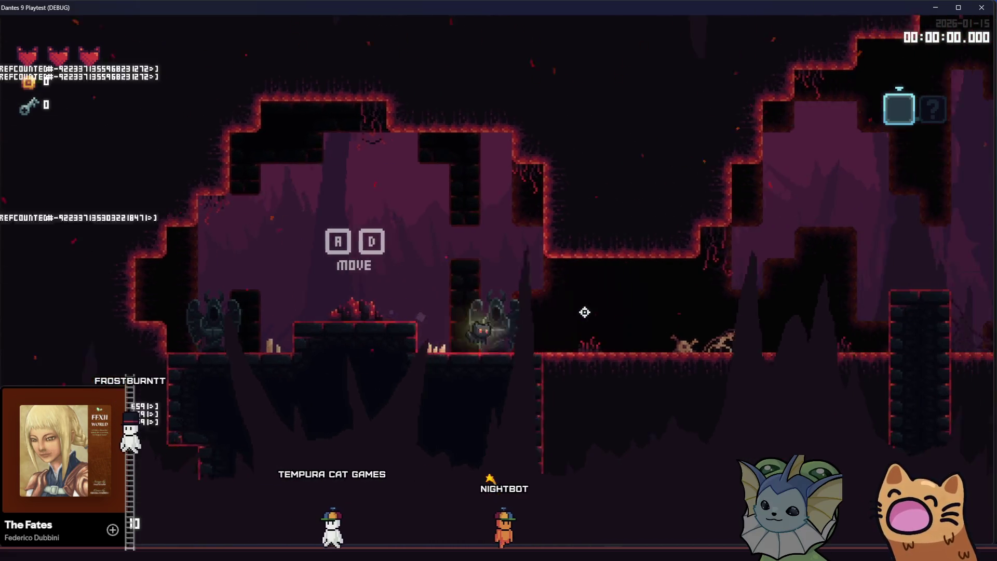
pyautogui.press('space')
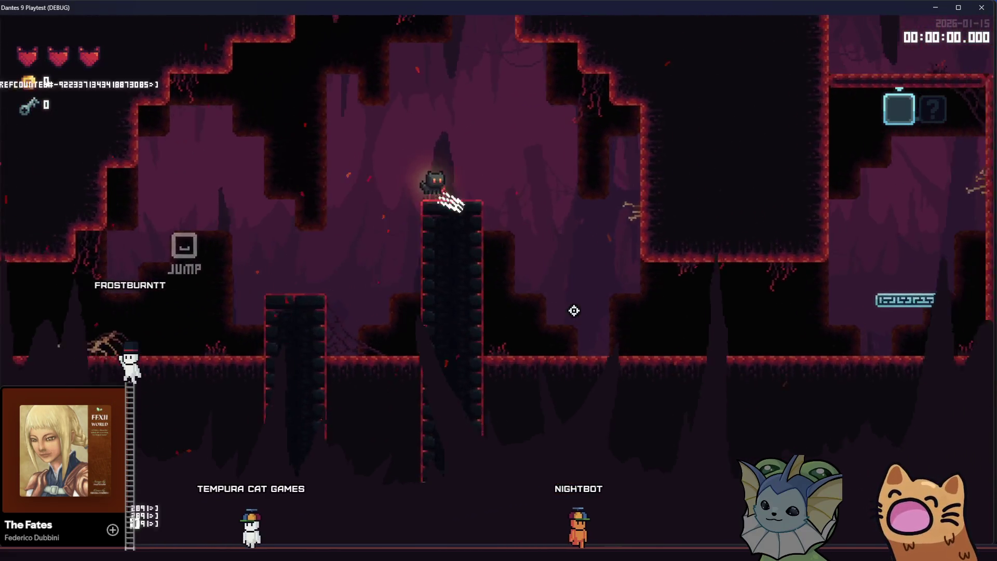
pyautogui.press('space')
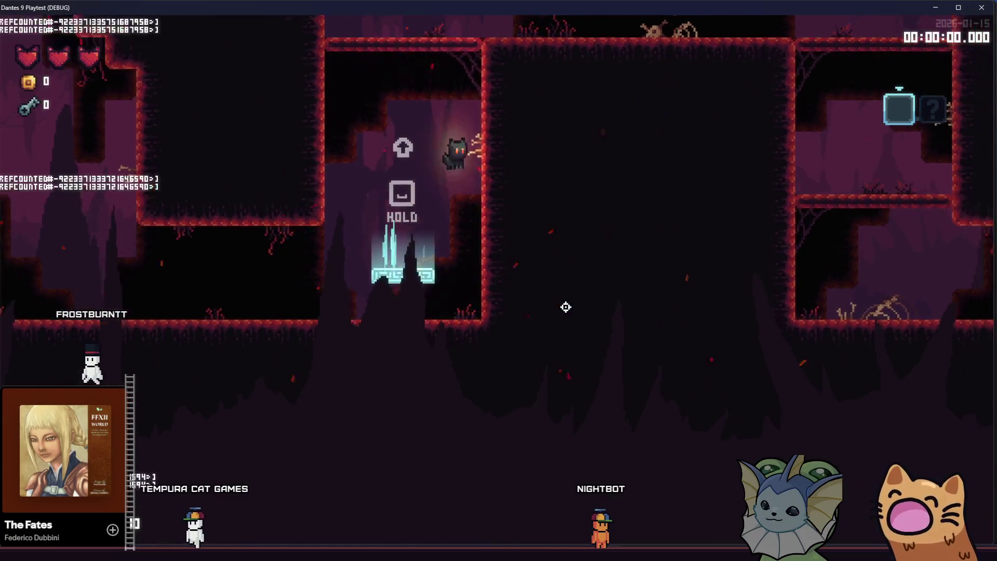
pyautogui.press('s')
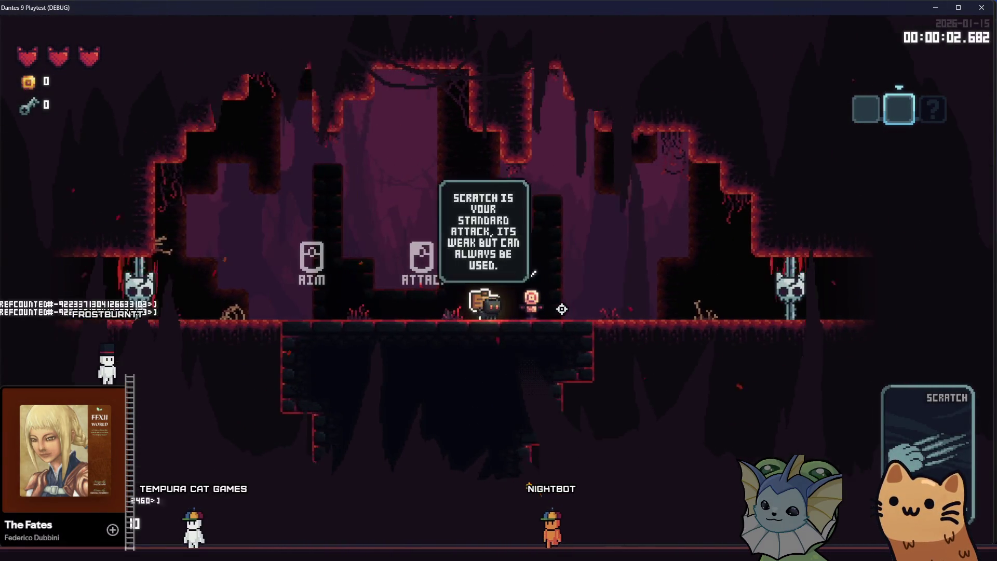
pyautogui.click(576, 301)
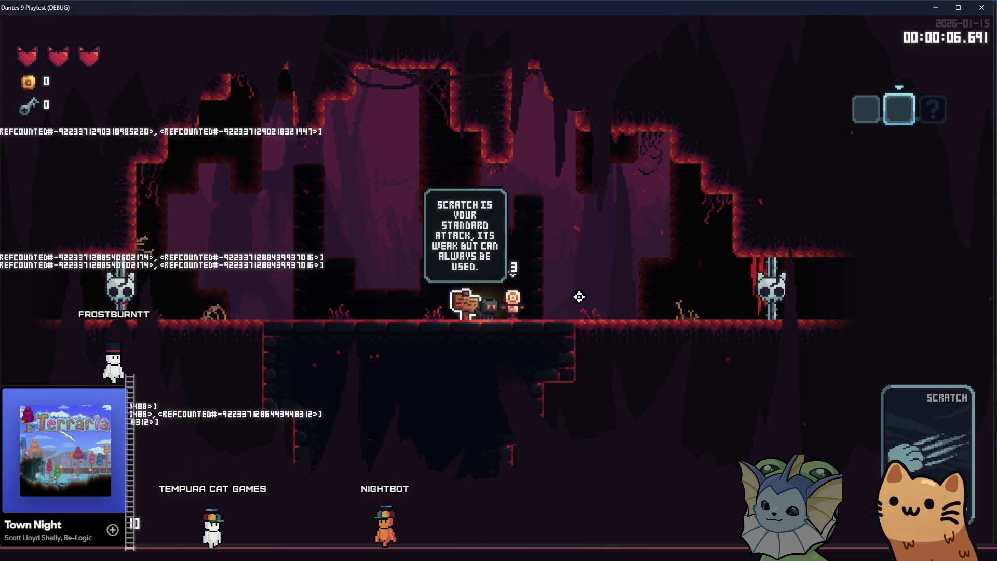
# Walk to the equipment sign, equip the Rusty Pistol and shoot the target dummy
pyautogui.press('d')
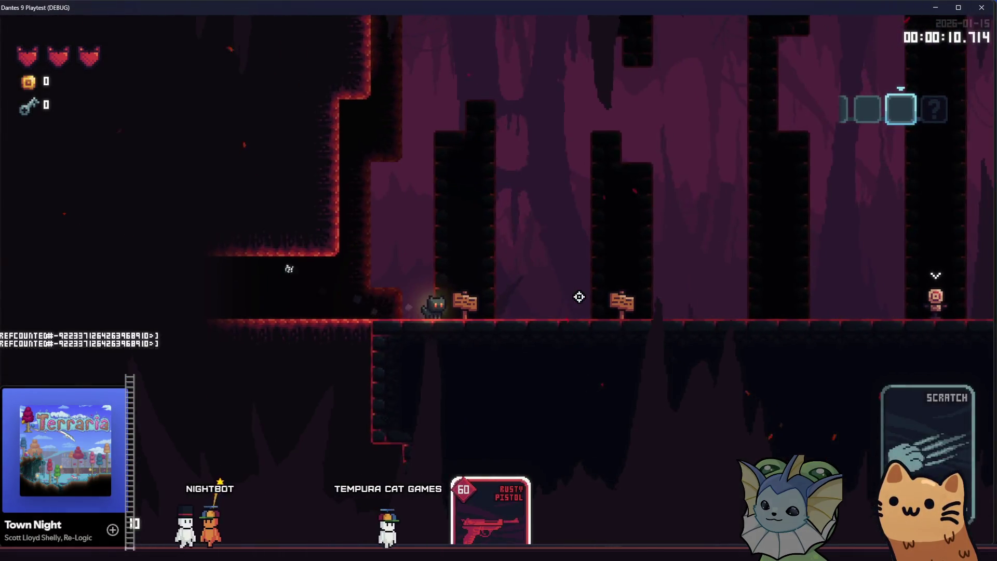
pyautogui.press('d')
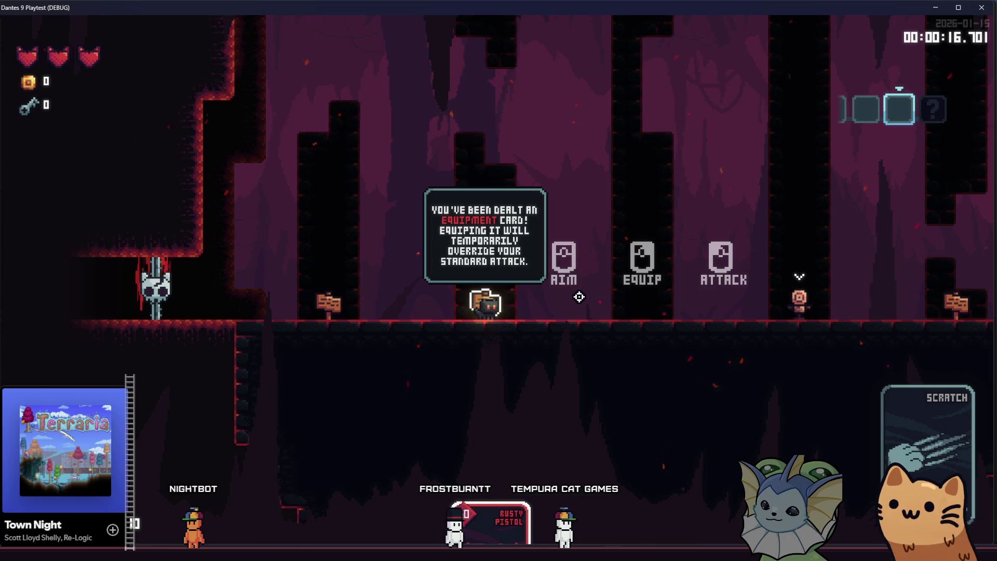
pyautogui.press('d')
pyautogui.rightClick(579, 297)
pyautogui.click(572, 298)
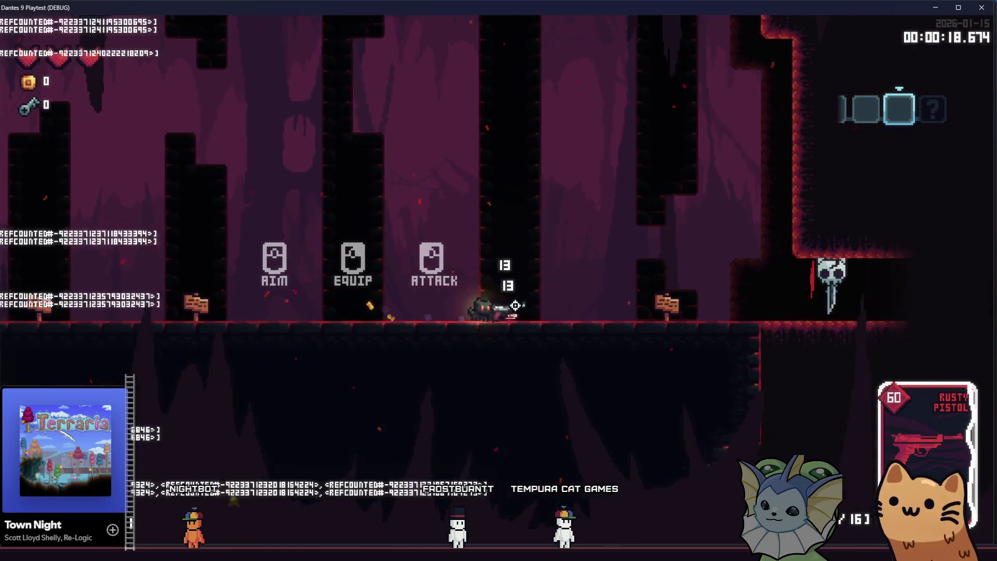
# Walk past the deck-help sign to the card-selection lesson, start selecting a card, and return to the editor
pyautogui.press('d')
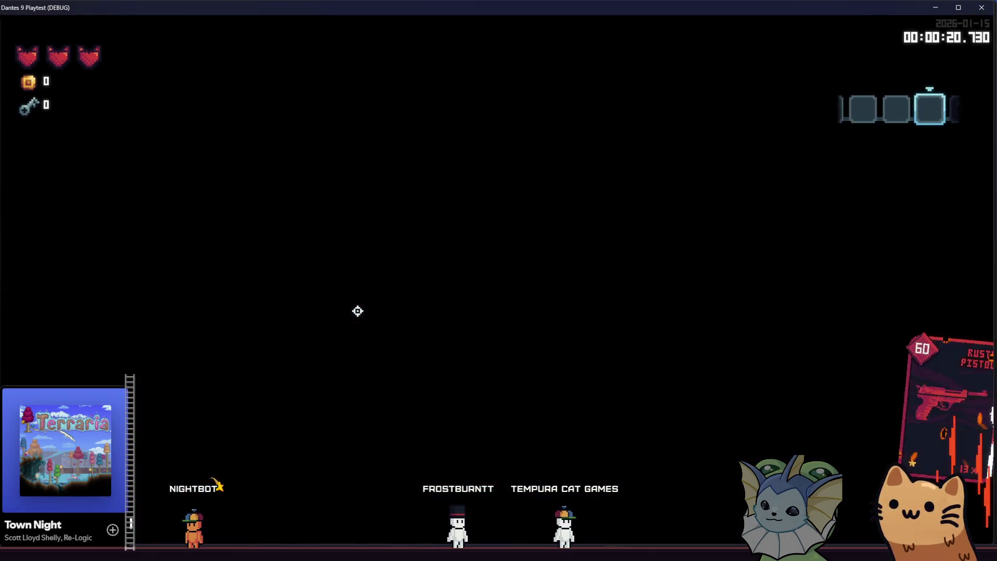
pyautogui.press('d')
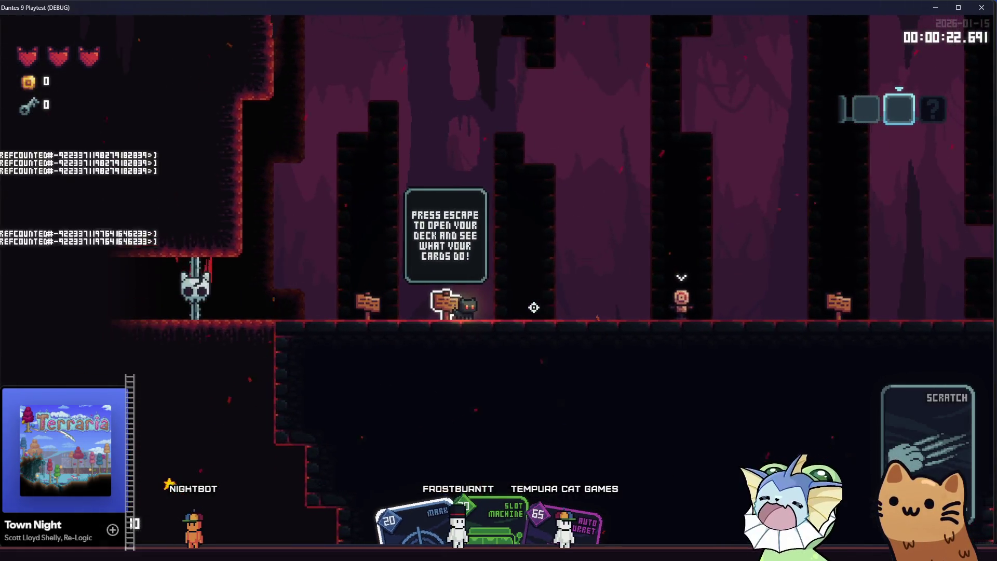
pyautogui.press('d')
pyautogui.rightClick(534, 308)
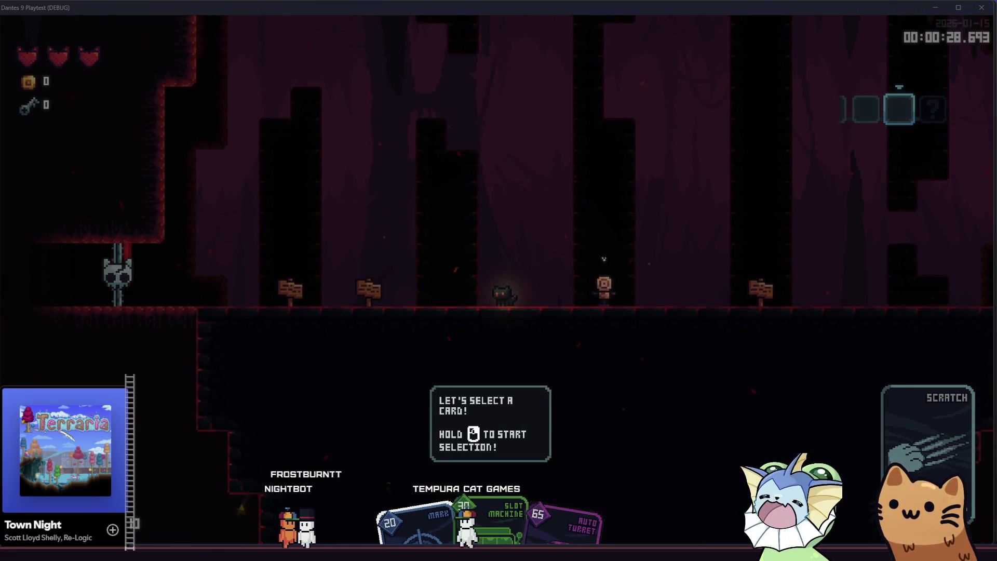
pyautogui.hotkey('alt', 'Tab')
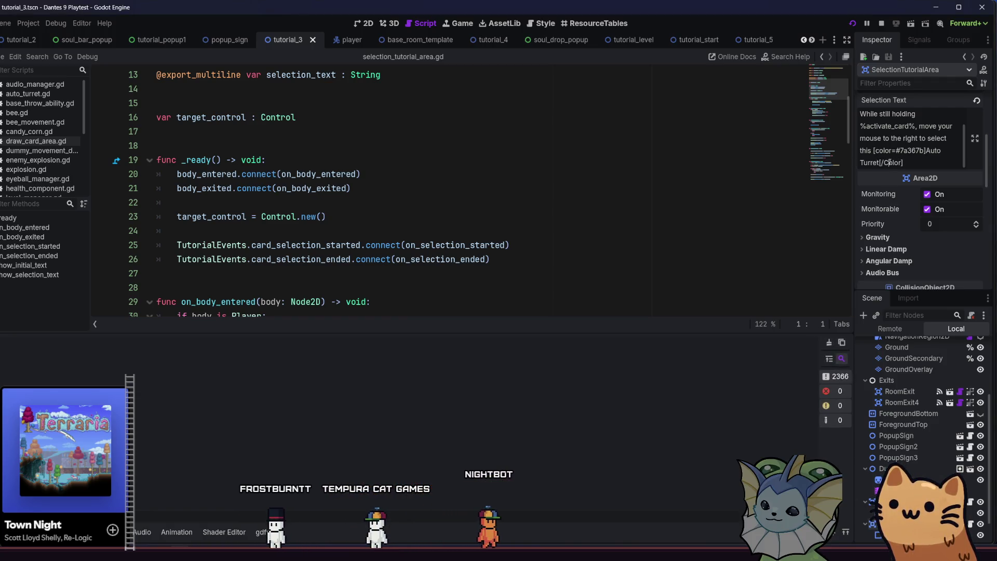
# Save tutorial_3, then in the game select and use the Auto Turret card
pyautogui.hotkey('ctrl', 's')
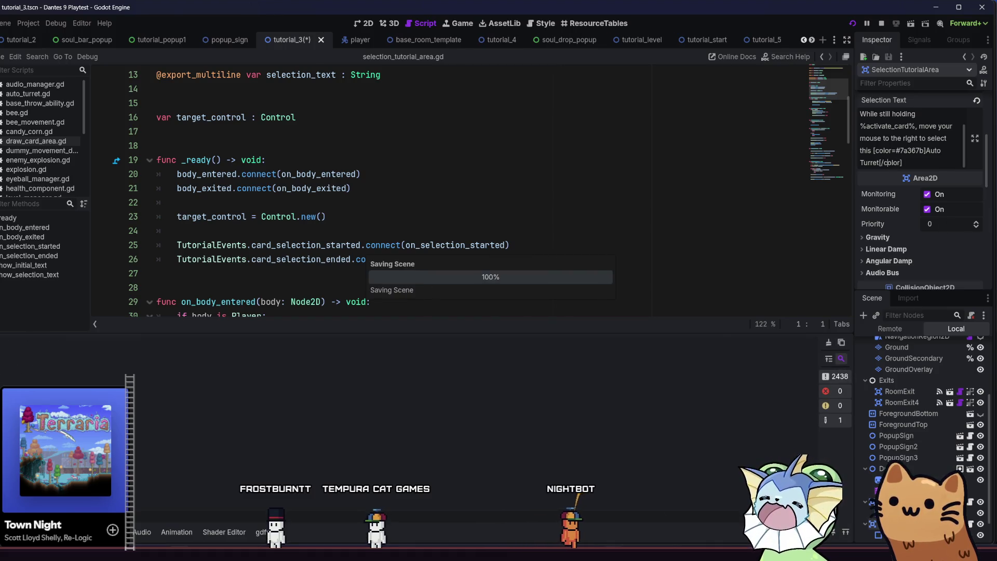
pyautogui.hotkey('alt', 'Tab')
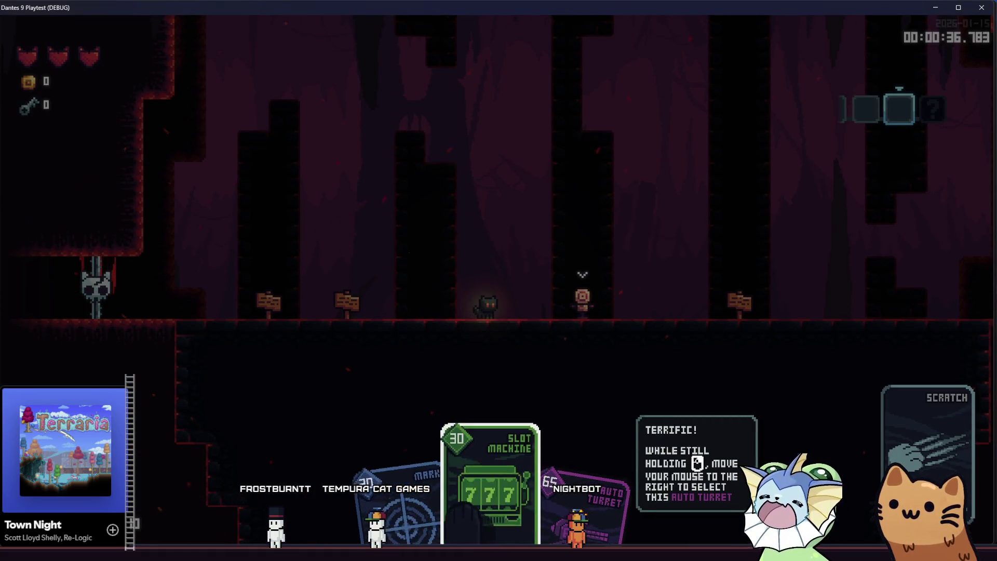
pyautogui.moveTo(467, 512); pyautogui.dragTo(528, 511)
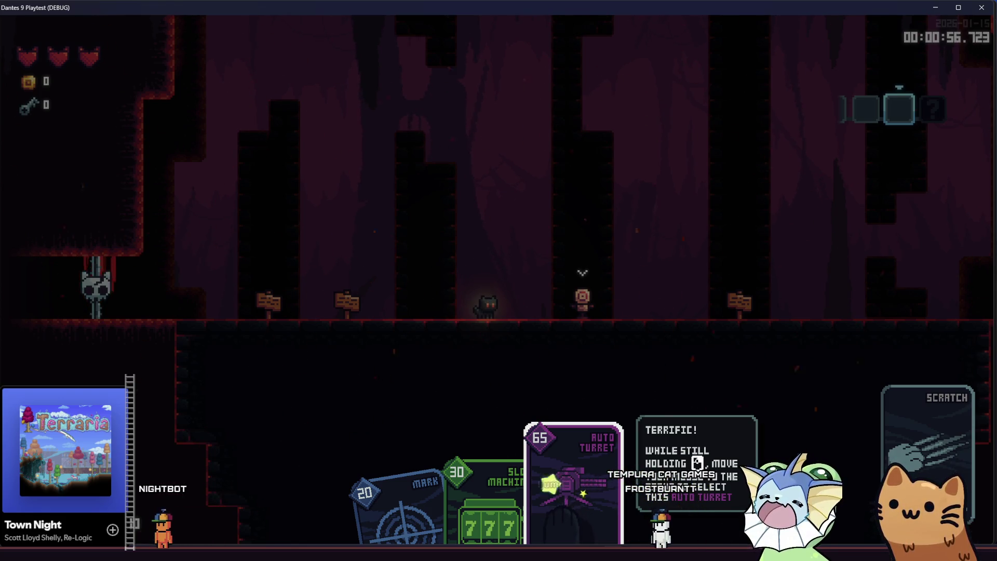
pyautogui.click(605, 329)
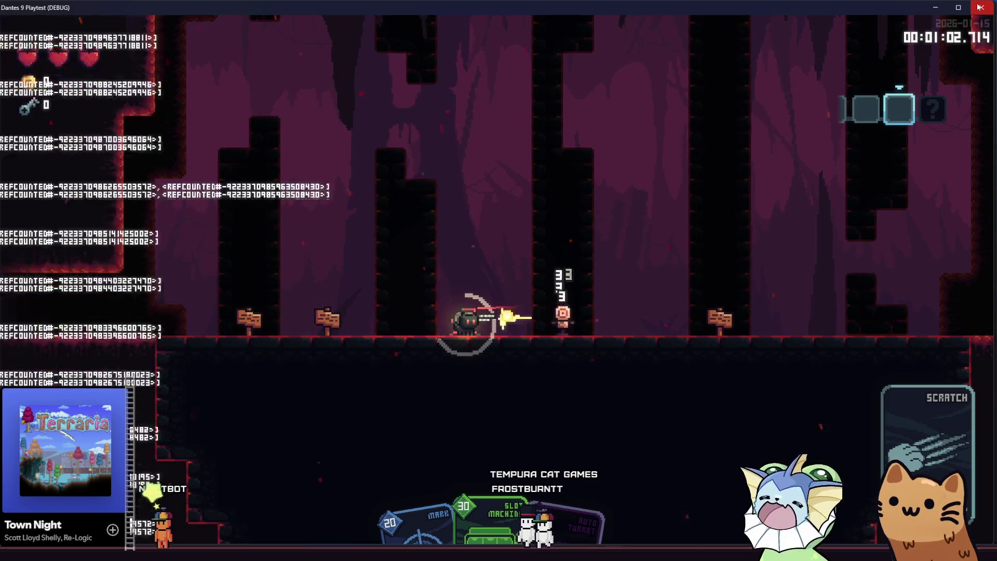
# Walk right past the souls sign, attack the targets, and leave the playtest for the editor
pyautogui.press('d')
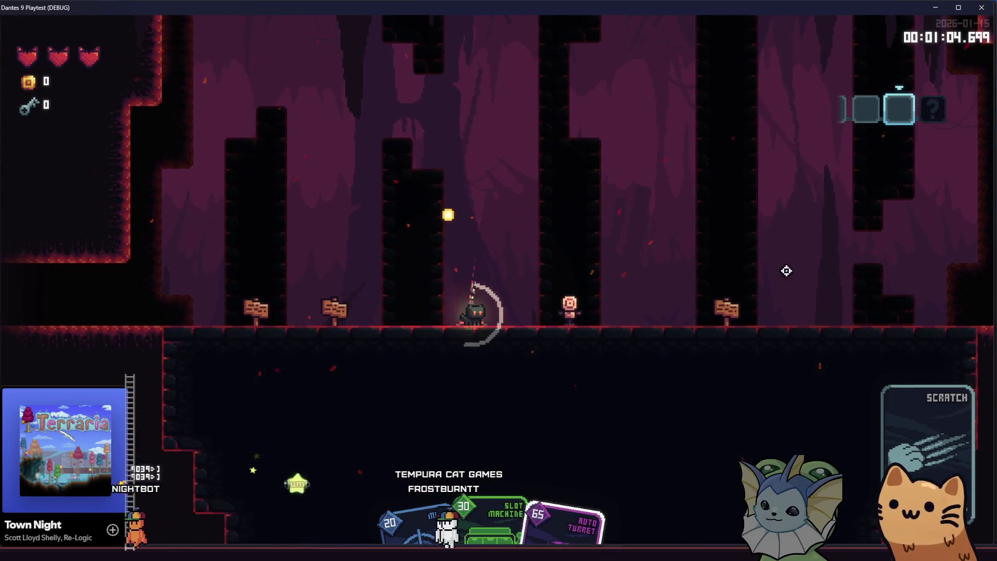
pyautogui.press('d')
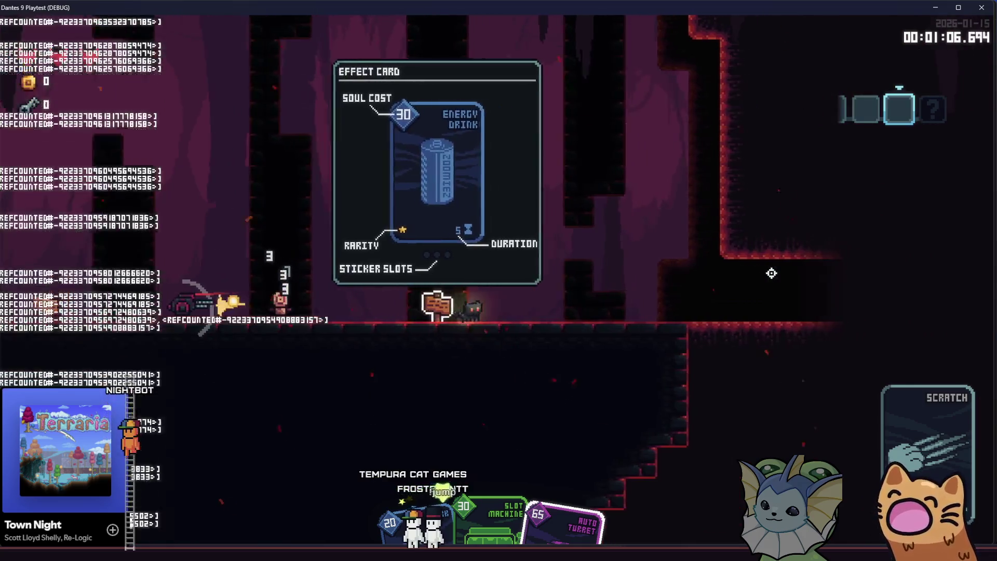
pyautogui.press('d')
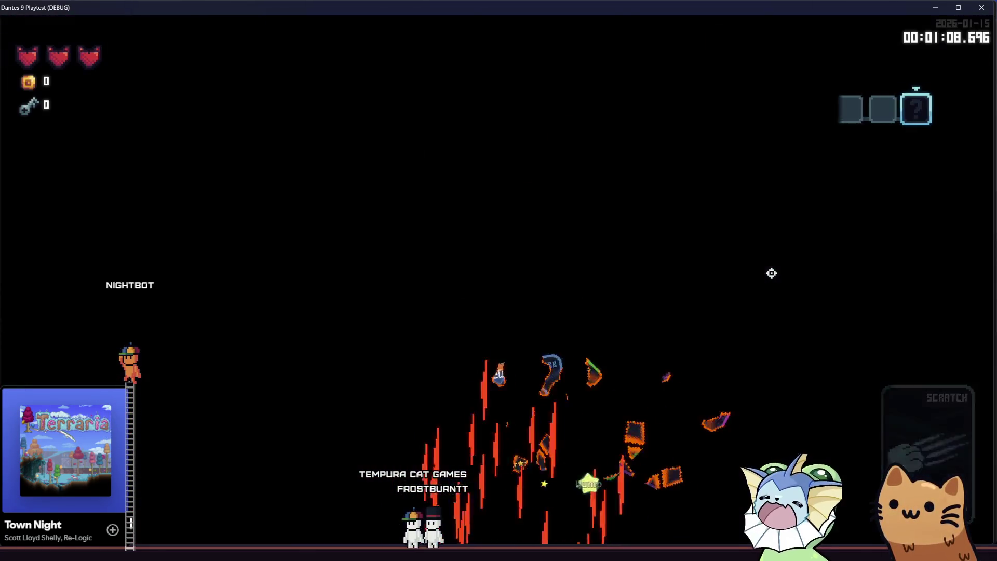
pyautogui.press('d')
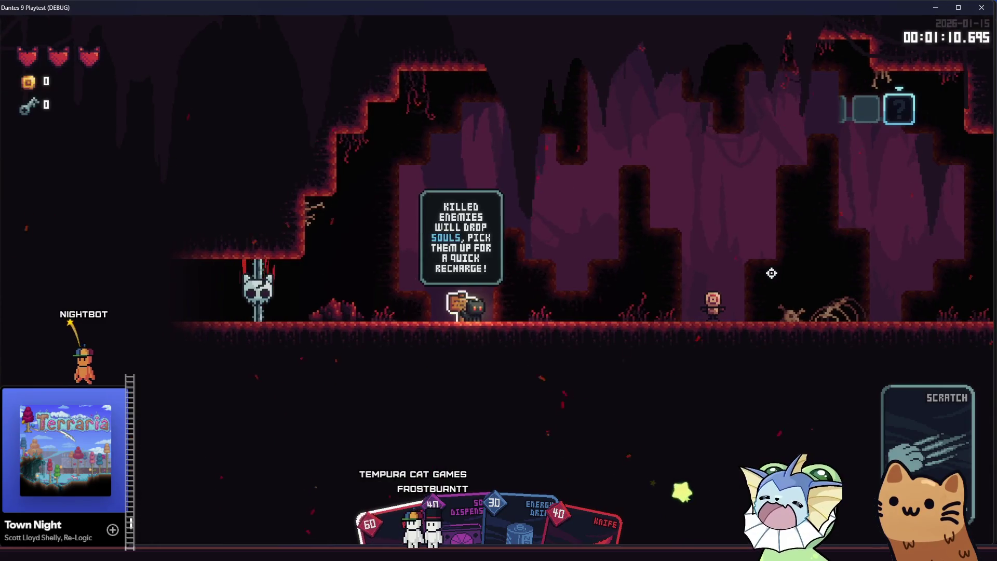
pyautogui.click(772, 273)
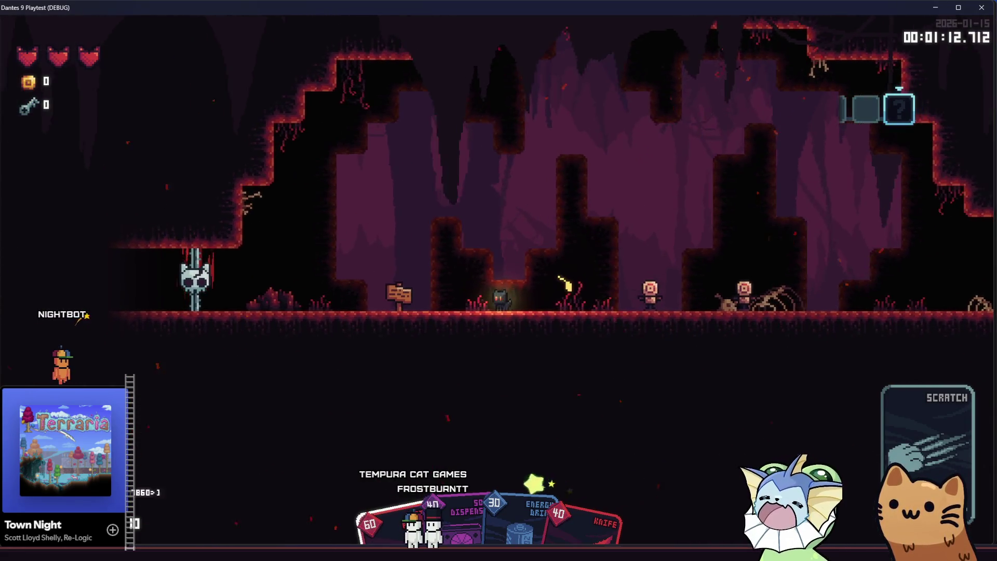
pyautogui.hotkey('alt', 'Tab')
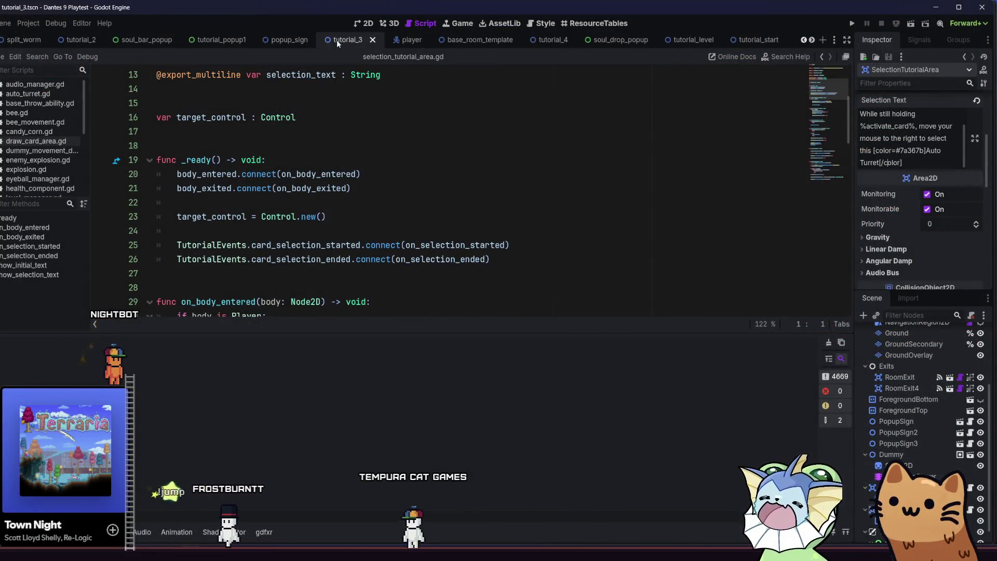
# Open equipment_popup.tscn, attack_popup.tscn and tutorial_popup1.tscn from res://src/ui/popups
pyautogui.scroll(5, 337, 39)
pyautogui.scroll(6, 337, 40)
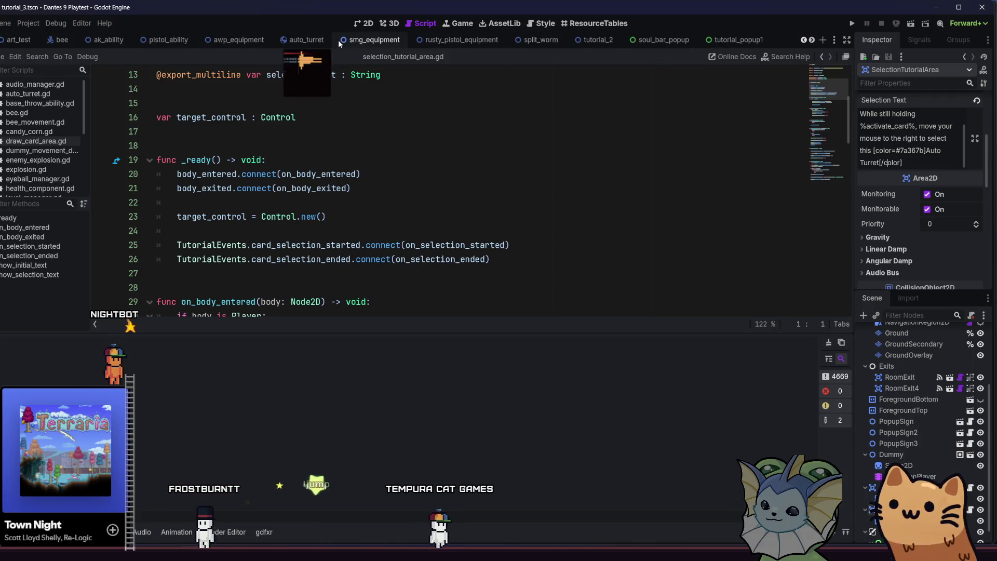
pyautogui.hotkey('alt', 'f')
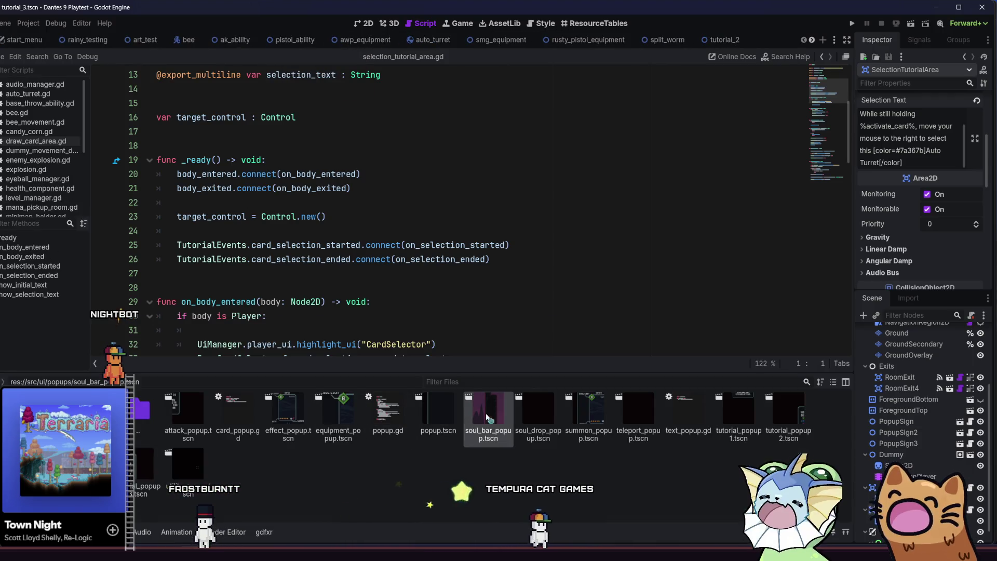
pyautogui.doubleClick(358, 425)
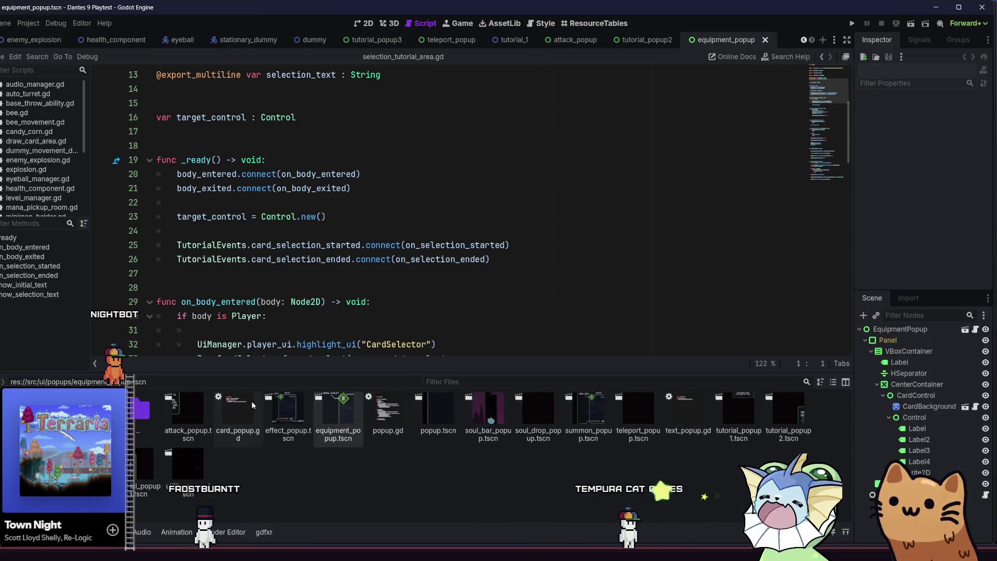
pyautogui.click(169, 425)
pyautogui.doubleClick(169, 426)
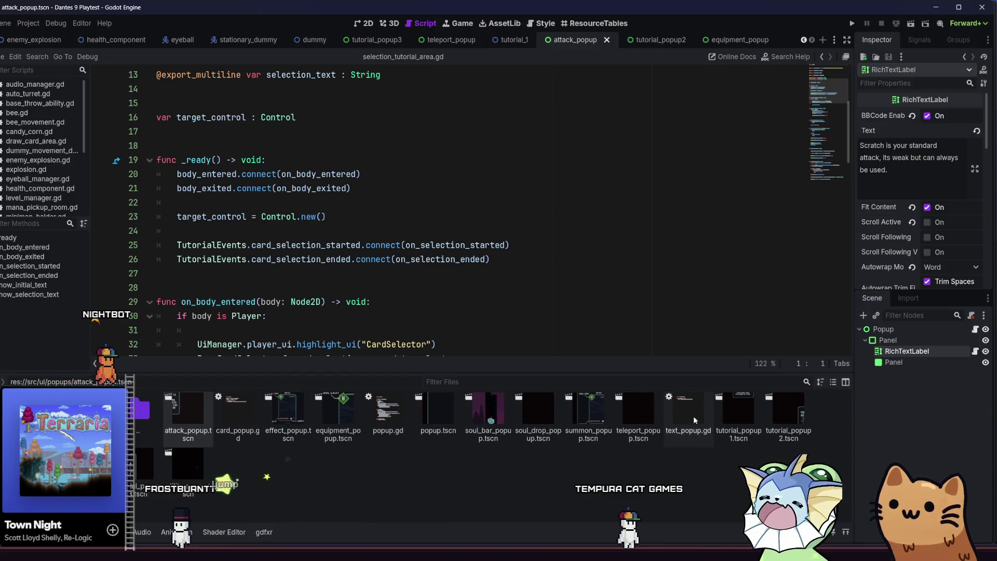
pyautogui.doubleClick(735, 416)
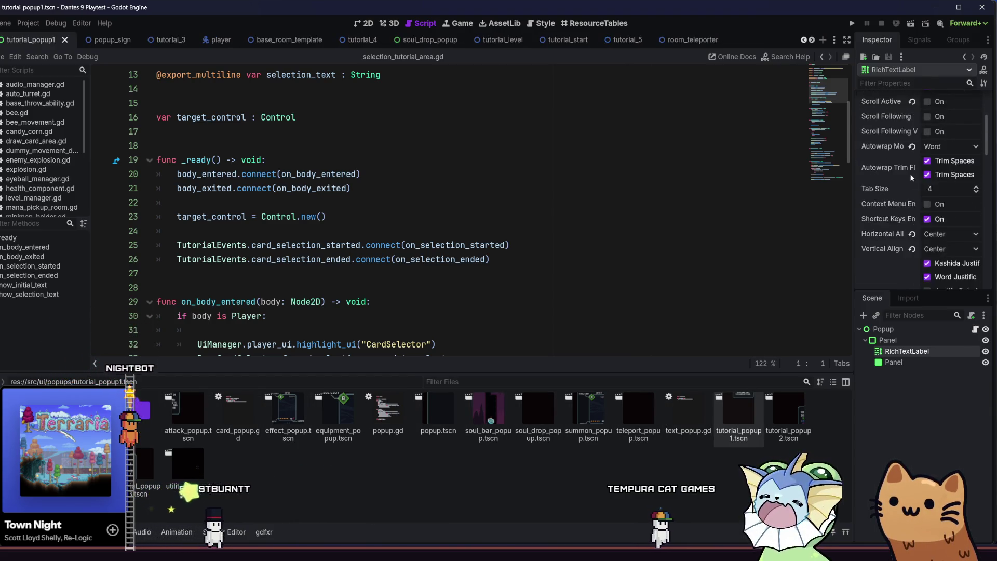
# Correct 'Equiping' to 'Equipping' in tutorial_popup1's label text and save the scene
pyautogui.scroll(5, 918, 177)
pyautogui.click(919, 170)
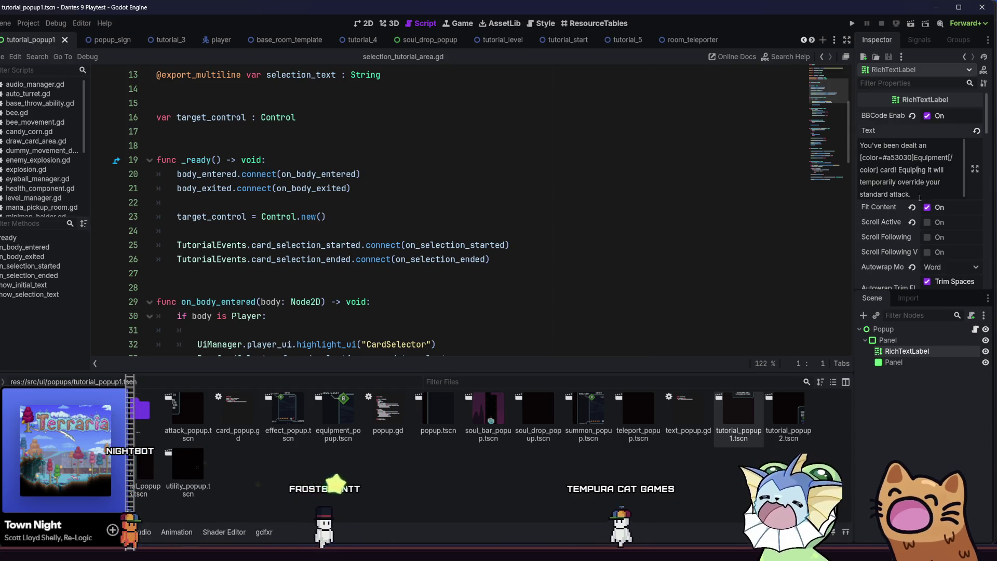
pyautogui.hotkey('ctrl', 's')
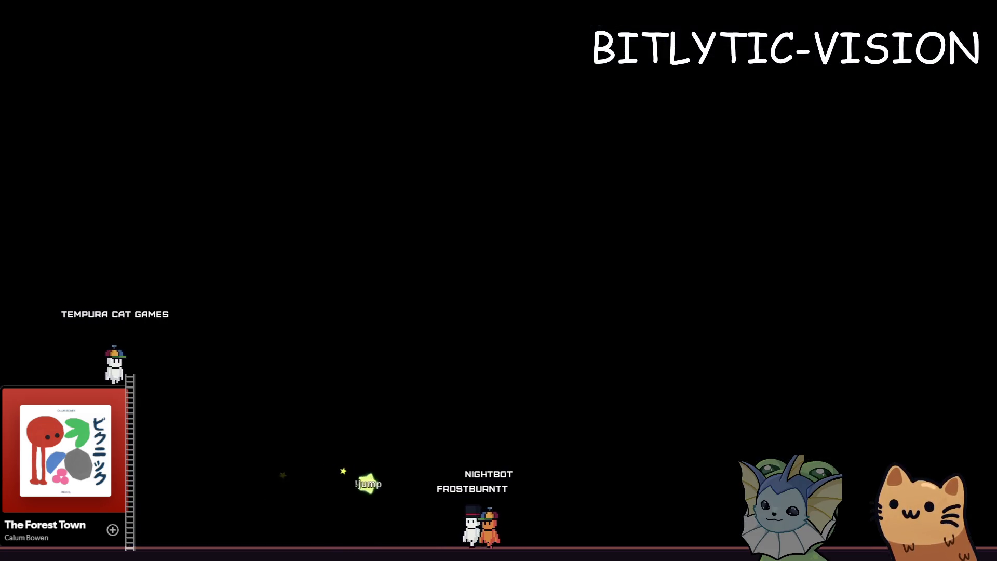
pyautogui.moveTo(438, 484)
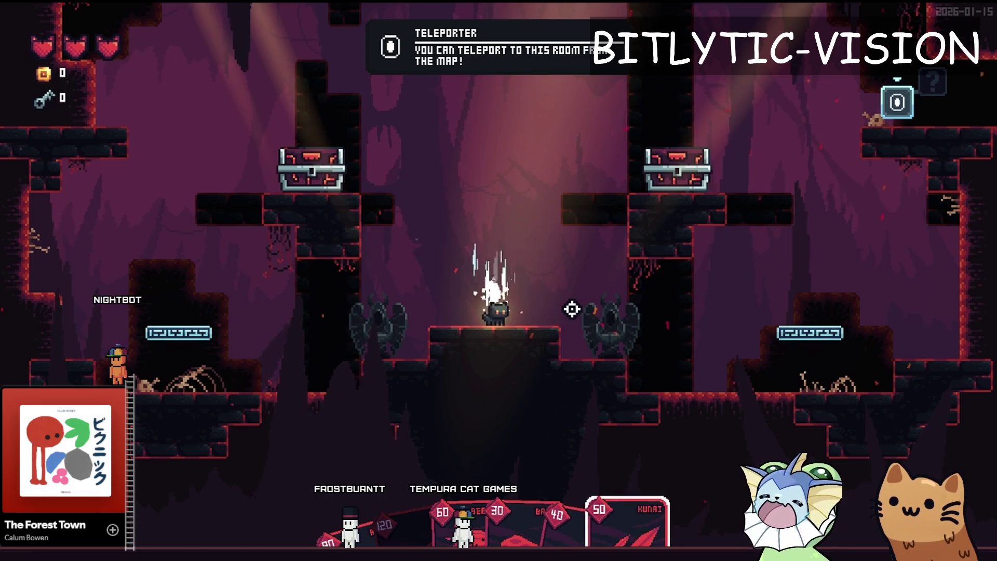
pyautogui.moveTo(409, 445)
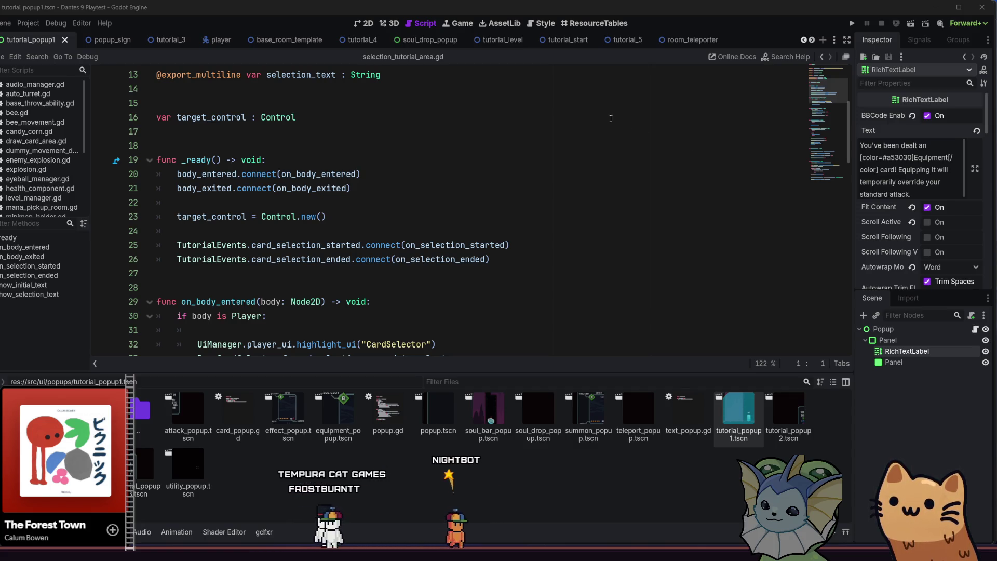
# Go to the tutorial_3 room in 2D and select the original PopupSign node
pyautogui.click(681, 41)
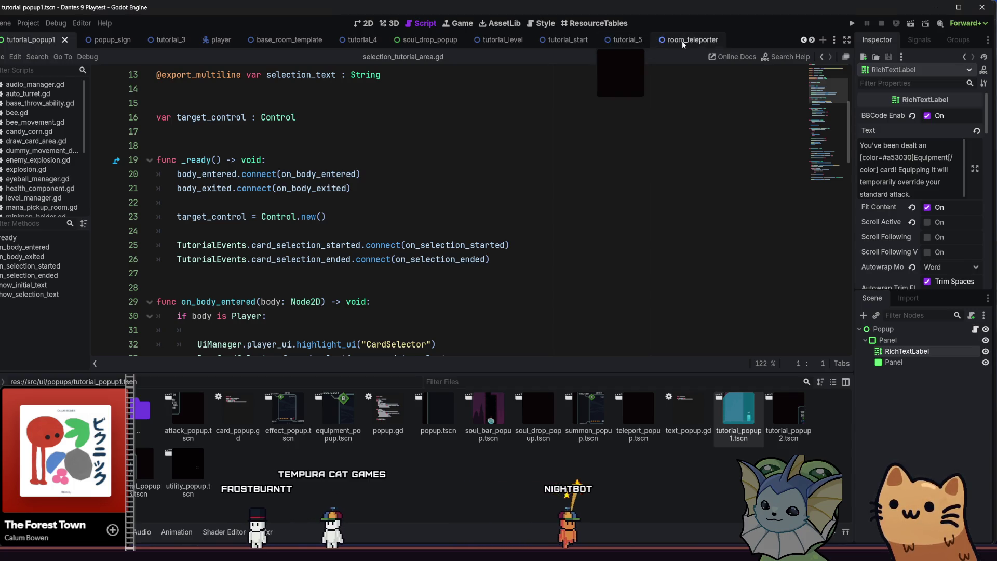
pyautogui.click(611, 43)
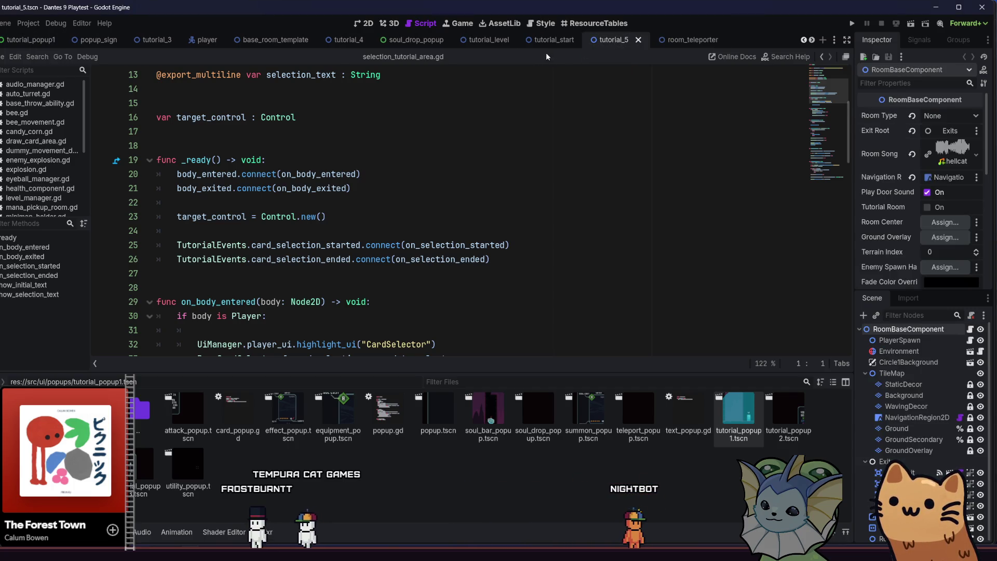
pyautogui.click(374, 23)
pyautogui.click(347, 40)
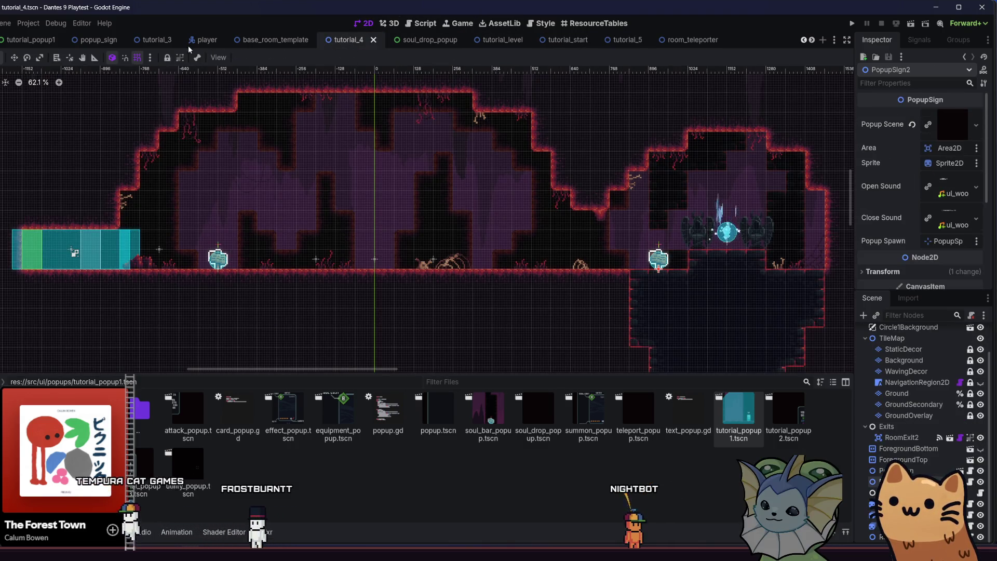
pyautogui.click(157, 43)
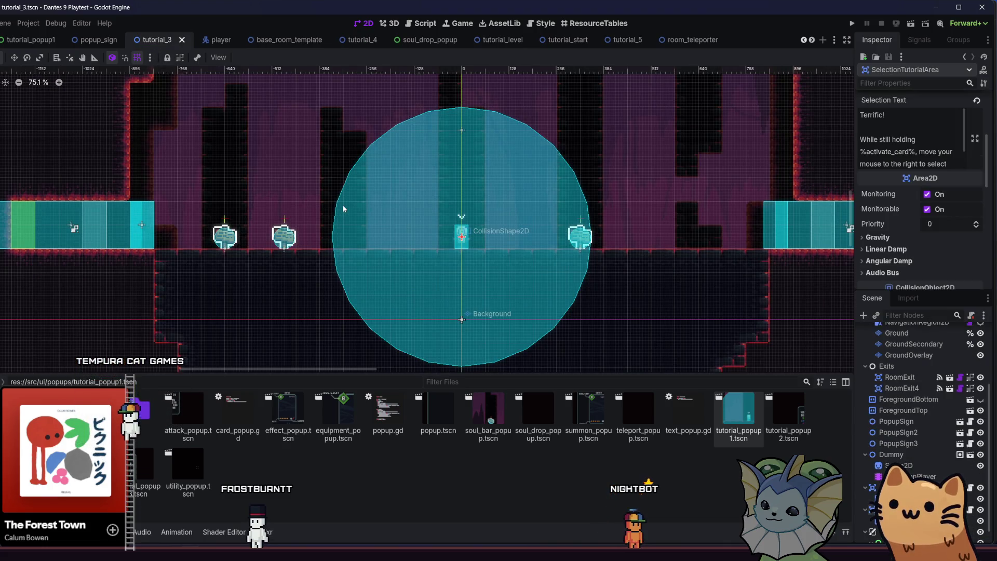
pyautogui.moveTo(342, 205); pyautogui.dragTo(292, 202)
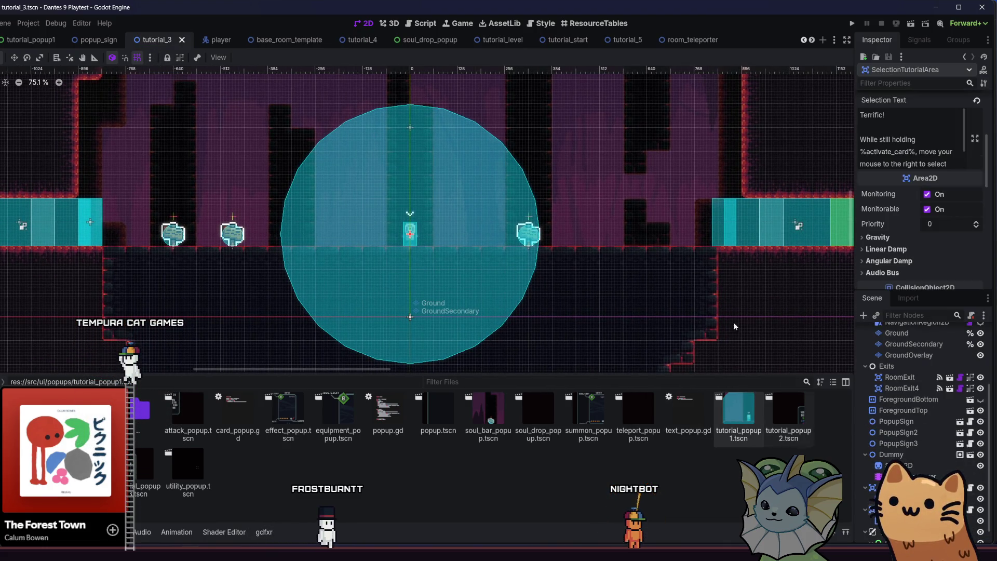
pyautogui.click(907, 444)
pyautogui.click(896, 421)
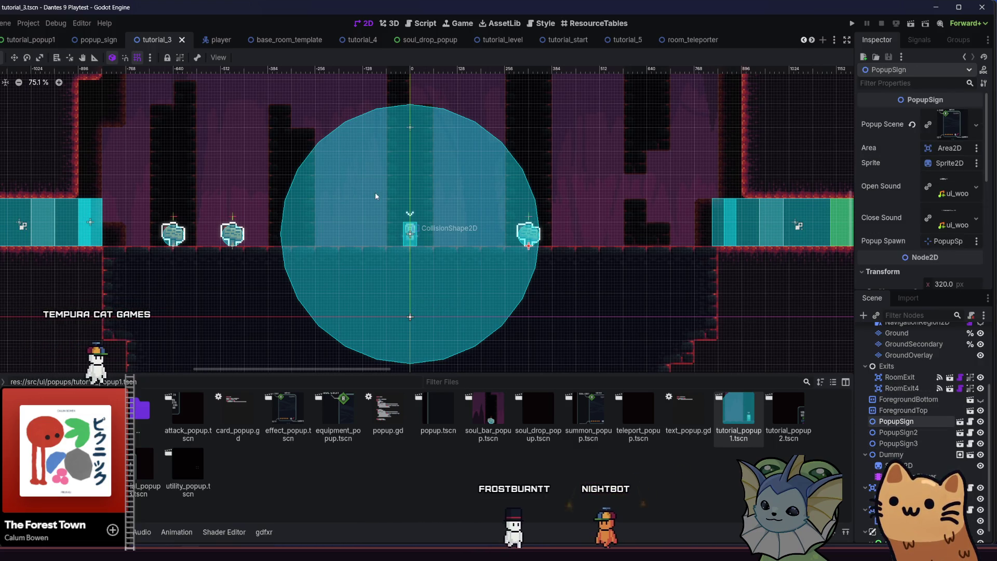
# Duplicate the popup sign twice, place both copies further right, and save tutorial_3
pyautogui.moveTo(293, 171); pyautogui.dragTo(214, 161)
pyautogui.scroll(2, 442, 237)
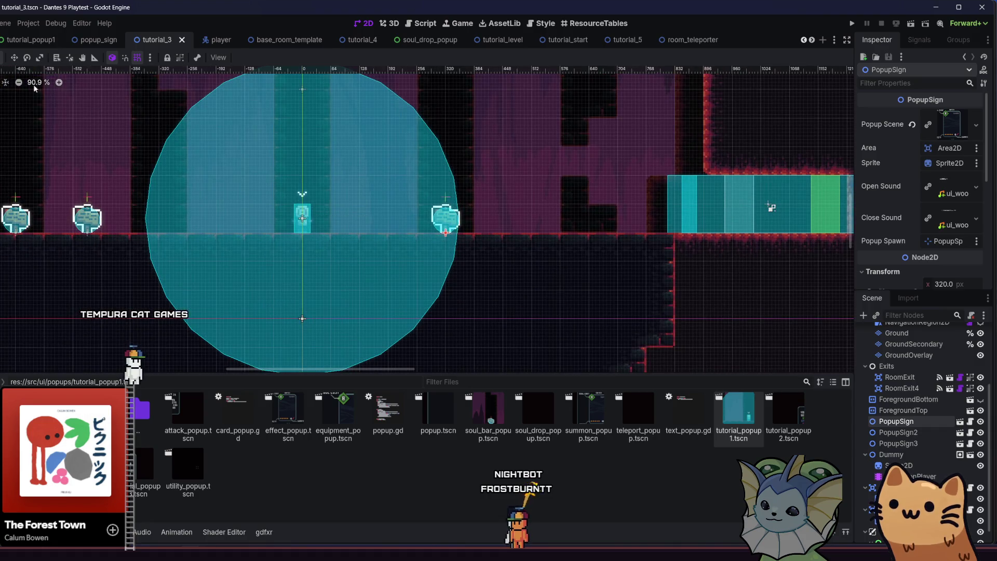
pyautogui.hotkey('ctrl', 'd')
pyautogui.moveTo(431, 235); pyautogui.dragTo(466, 236)
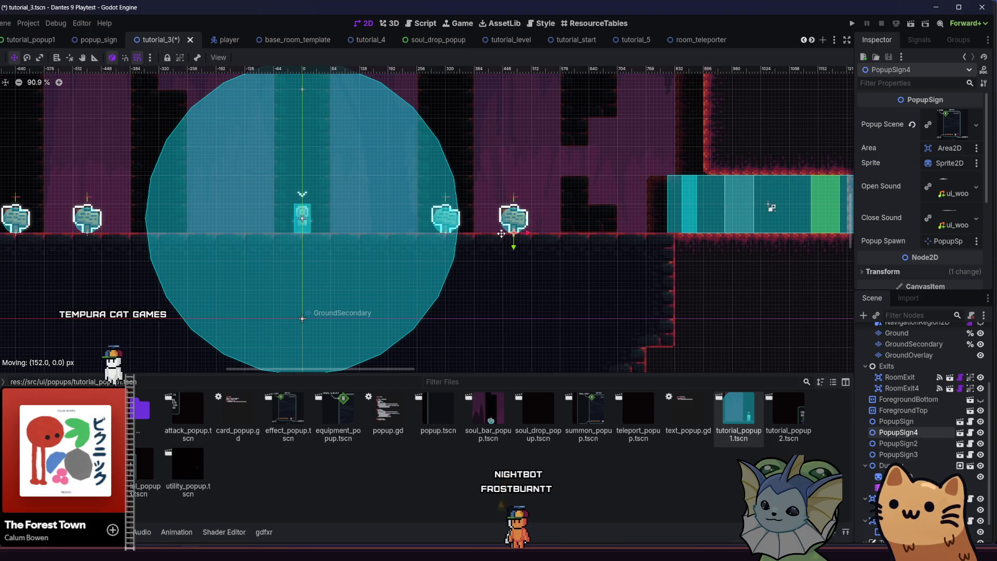
pyautogui.hotkey('ctrl', 'd')
pyautogui.moveTo(478, 247); pyautogui.dragTo(551, 246)
pyautogui.hotkey('ctrl', 's')
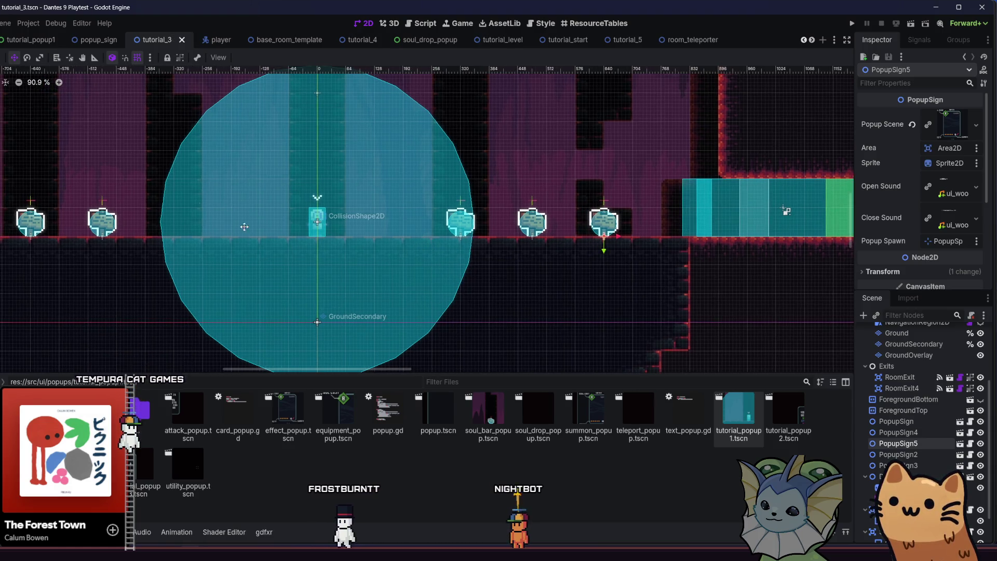
# Select PopupSign4 and reveal its Popup Scene resource path, effect_popup.tscn
pyautogui.click(566, 267)
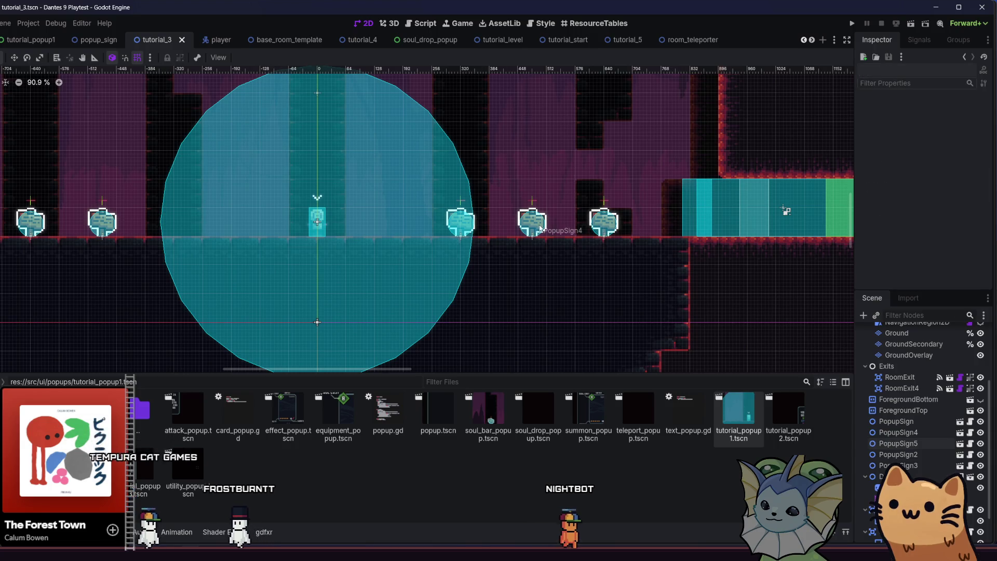
pyautogui.click(577, 253)
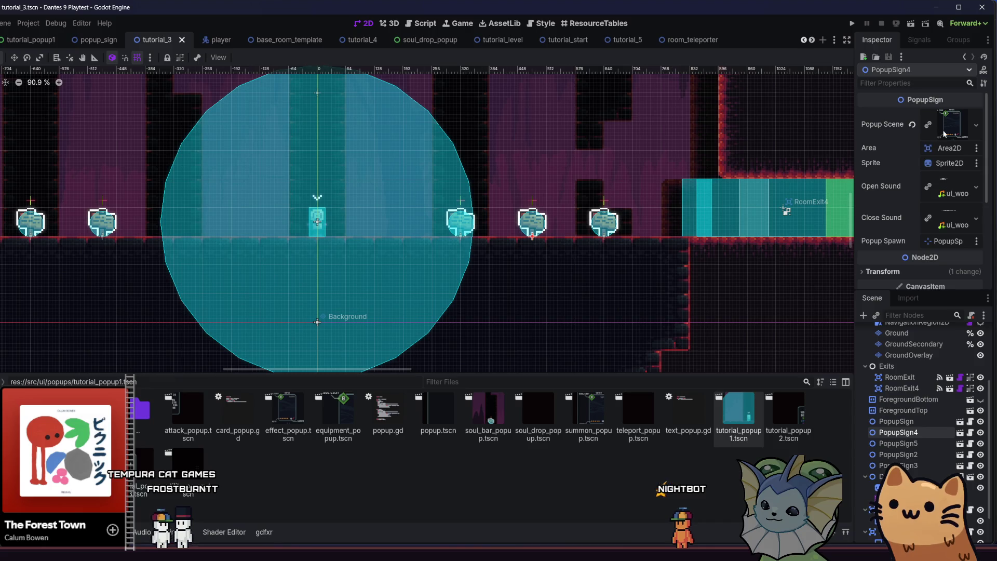
pyautogui.click(978, 129)
pyautogui.click(980, 133)
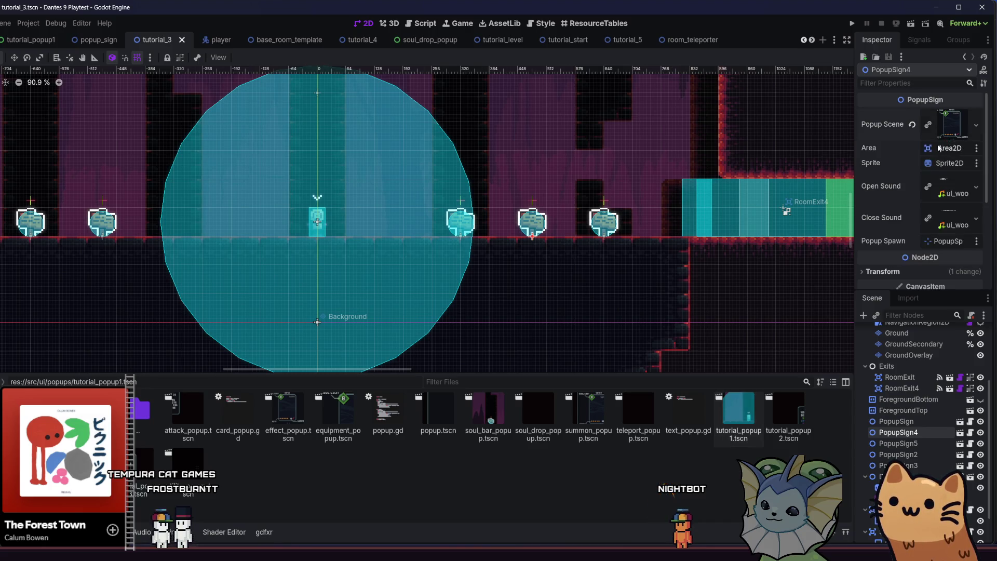
pyautogui.click(944, 130)
pyautogui.click(883, 164)
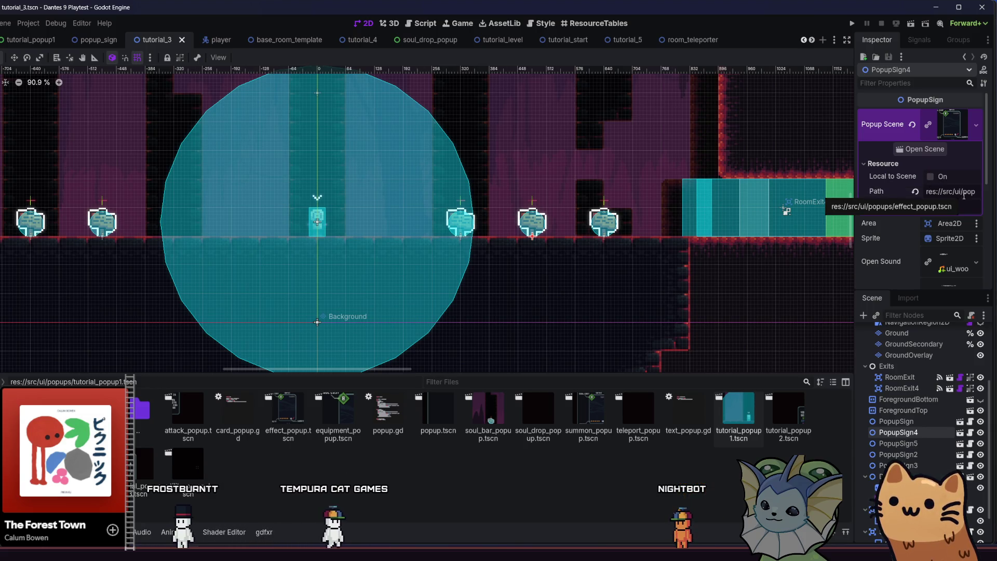
# Assign summon_popup.tscn to PopupSign4 and utility_popup.tscn to PopupSign5, then save tutorial_3
pyautogui.click(930, 177)
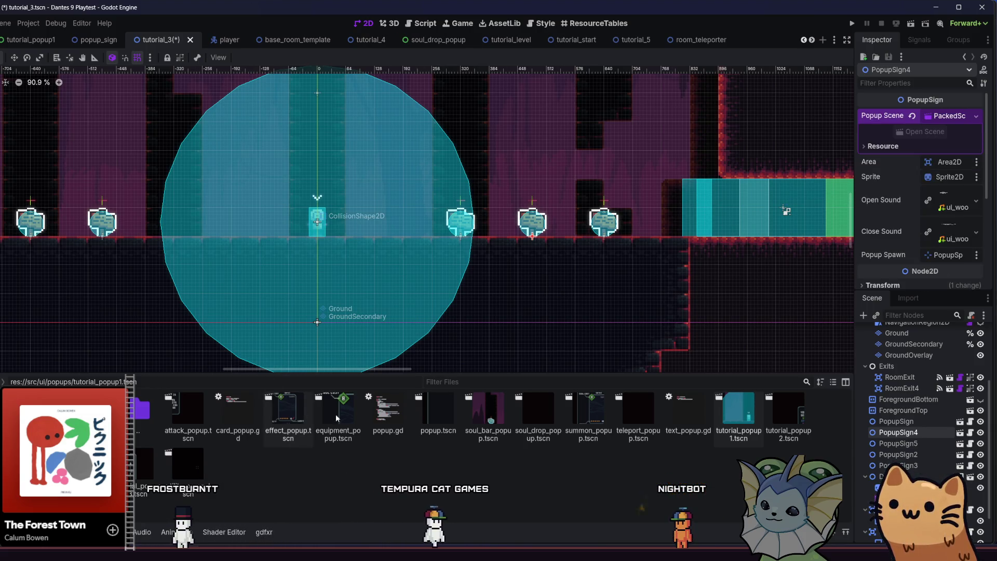
pyautogui.moveTo(588, 415)
pyautogui.mouseDown()
pyautogui.moveTo(794, 250)
pyautogui.moveTo(930, 118)
pyautogui.moveTo(950, 122)
pyautogui.mouseUp()
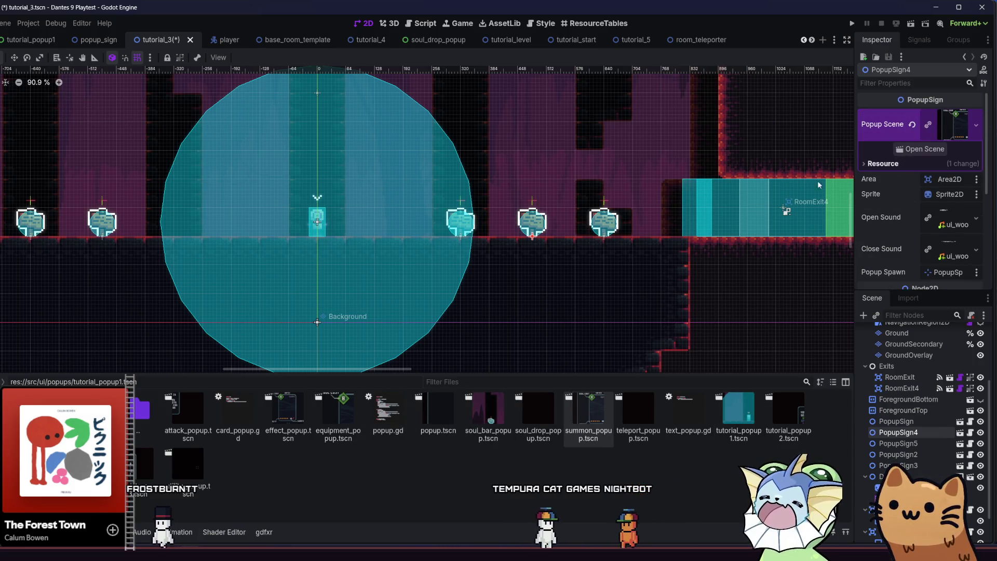
pyautogui.click(603, 220)
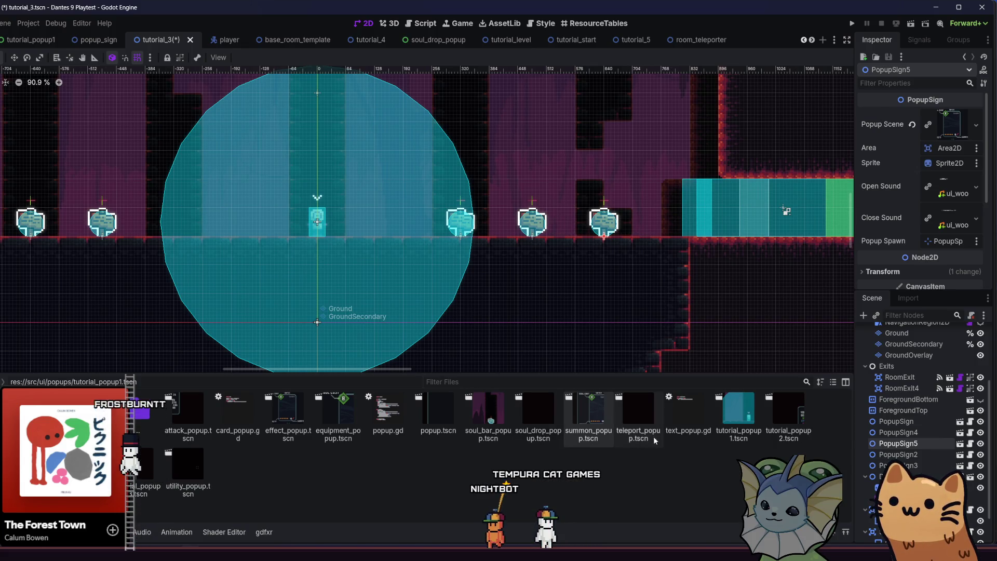
pyautogui.moveTo(198, 474)
pyautogui.mouseDown()
pyautogui.moveTo(674, 299)
pyautogui.moveTo(956, 128)
pyautogui.mouseUp()
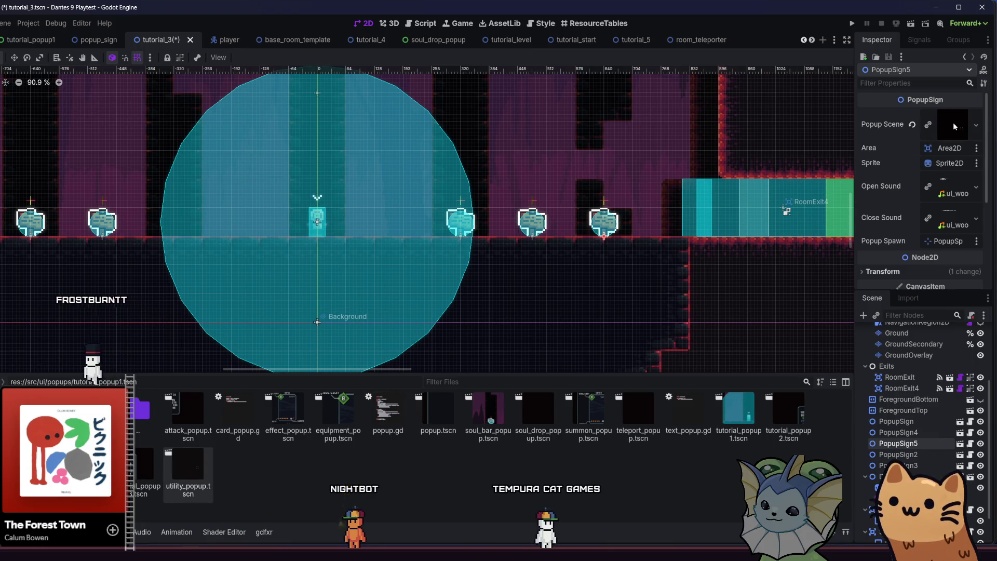
pyautogui.hotkey('ctrl', 's')
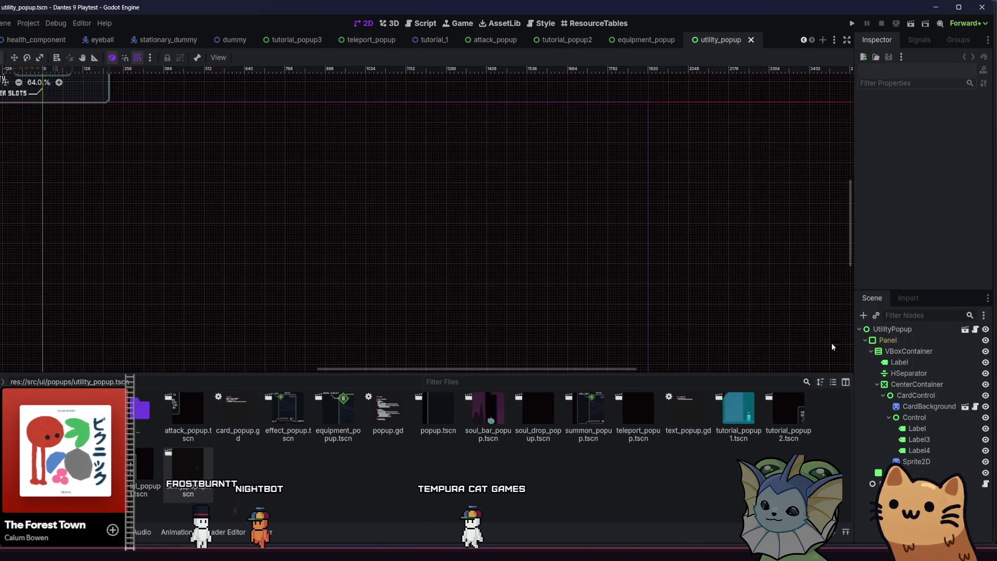
# Browse the utility popup's card nodes to find the one holding card_popup.gd settings
pyautogui.click(916, 406)
pyautogui.press('Up')
pyautogui.press('Up')
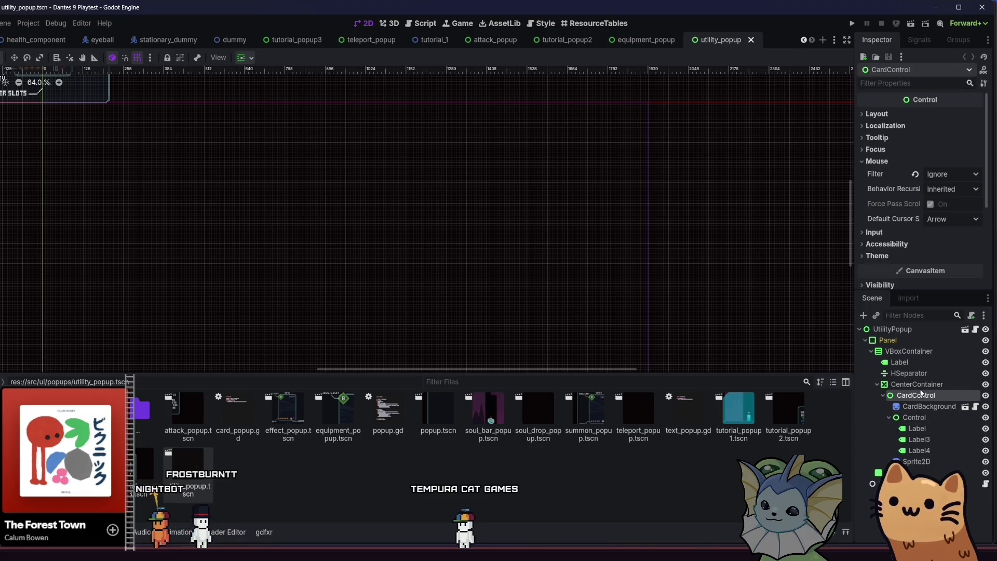
pyautogui.click(925, 409)
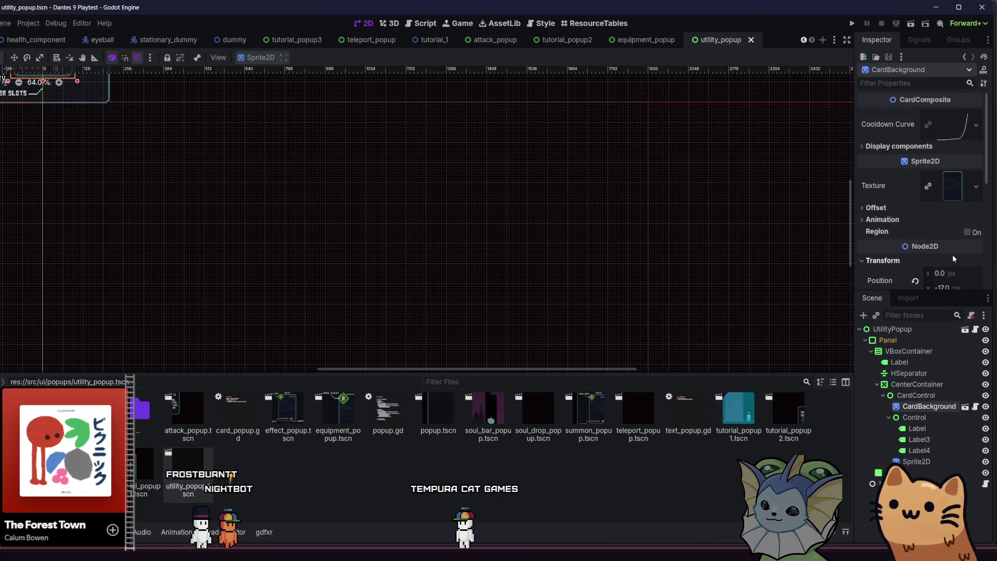
pyautogui.click(902, 151)
pyautogui.click(903, 152)
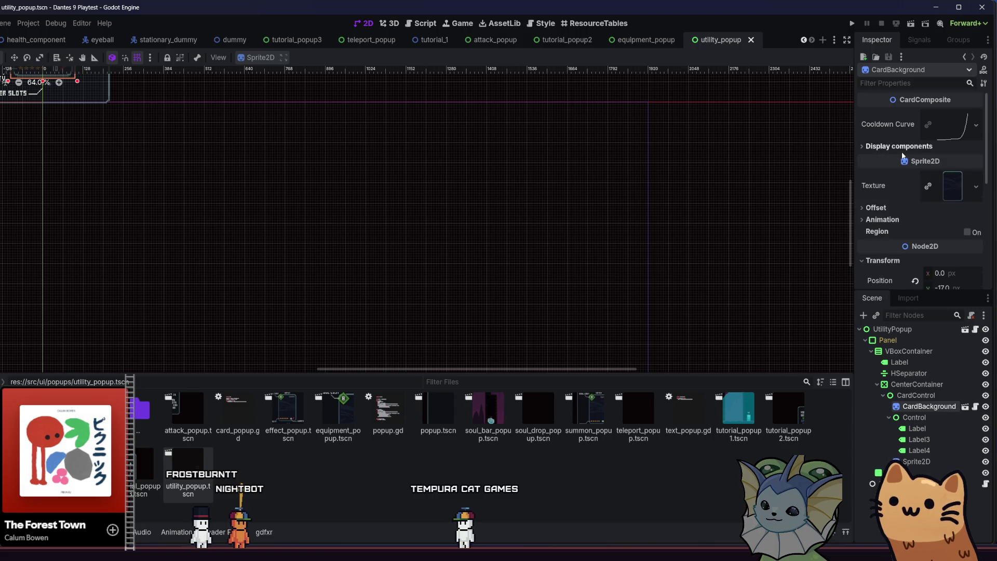
pyautogui.click(882, 483)
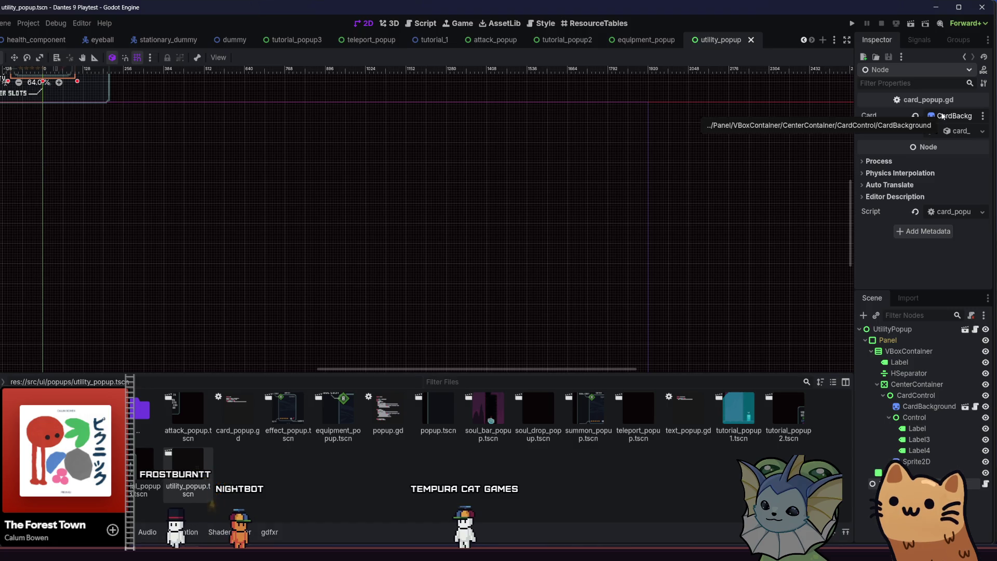
# Replace the Box card with card_slot_machine.tres in Card Res, save, and close the utility popup
pyautogui.click(948, 133)
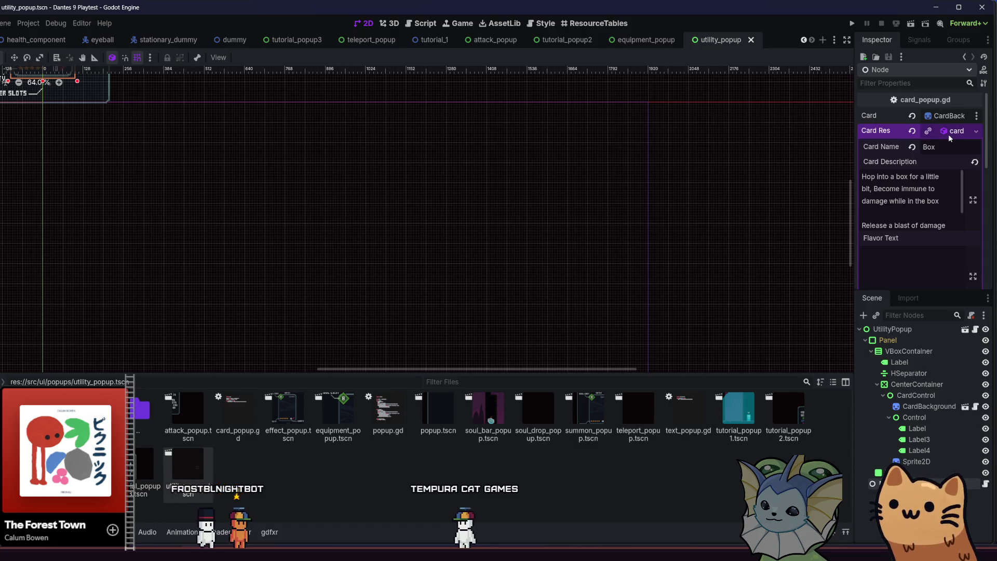
pyautogui.click(913, 132)
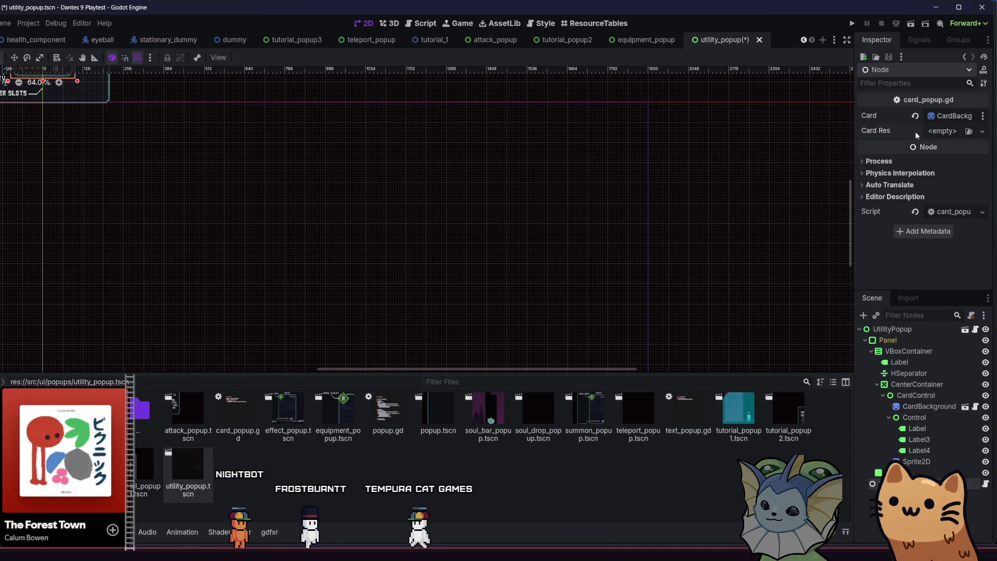
pyautogui.click(968, 132)
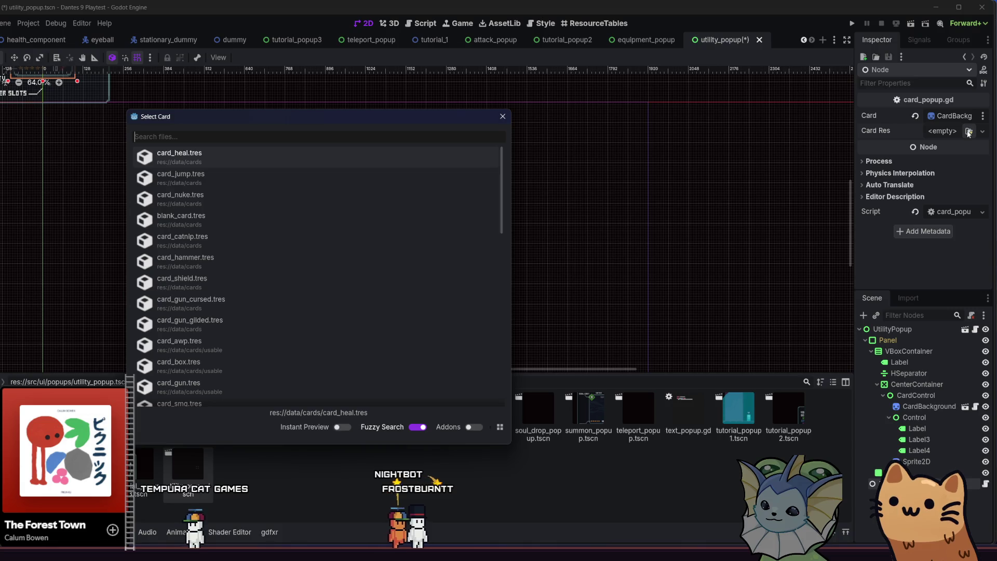
pyautogui.write('slot')
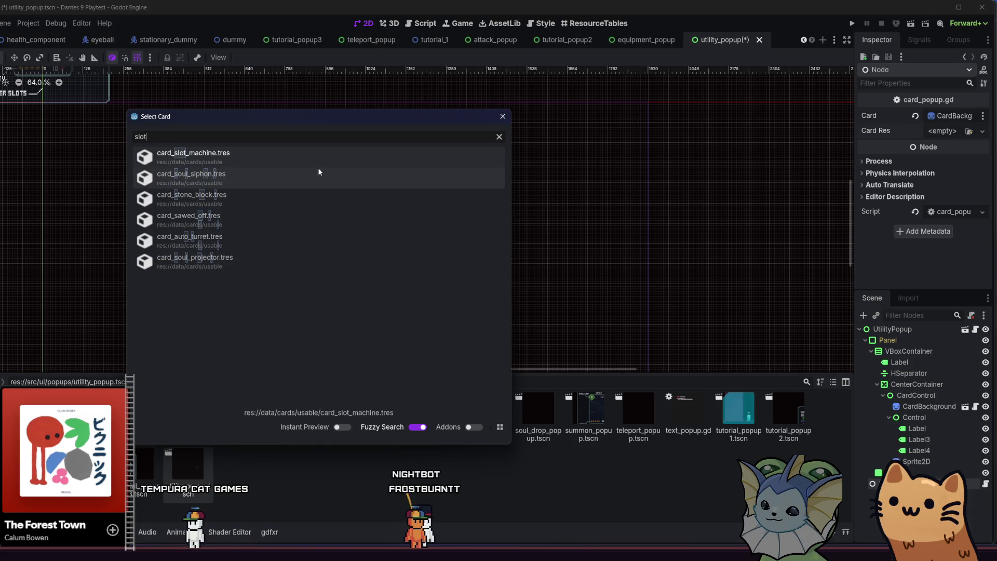
pyautogui.doubleClick(313, 150)
pyautogui.hotkey('ctrl', 's')
pyautogui.click(753, 40)
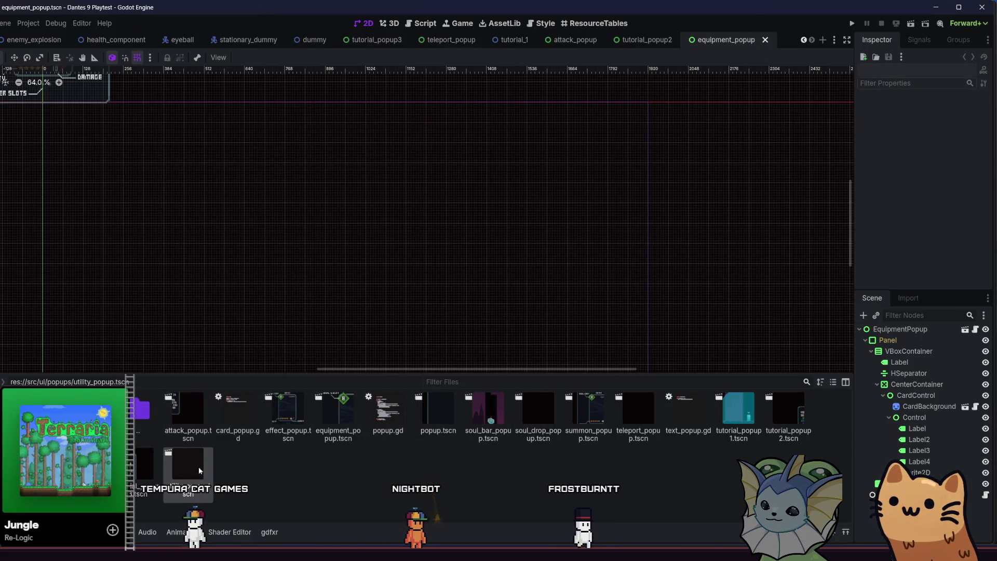
# Open summon_popup.tscn, select its card settings node, and bring up the Project Manager
pyautogui.doubleClick(589, 415)
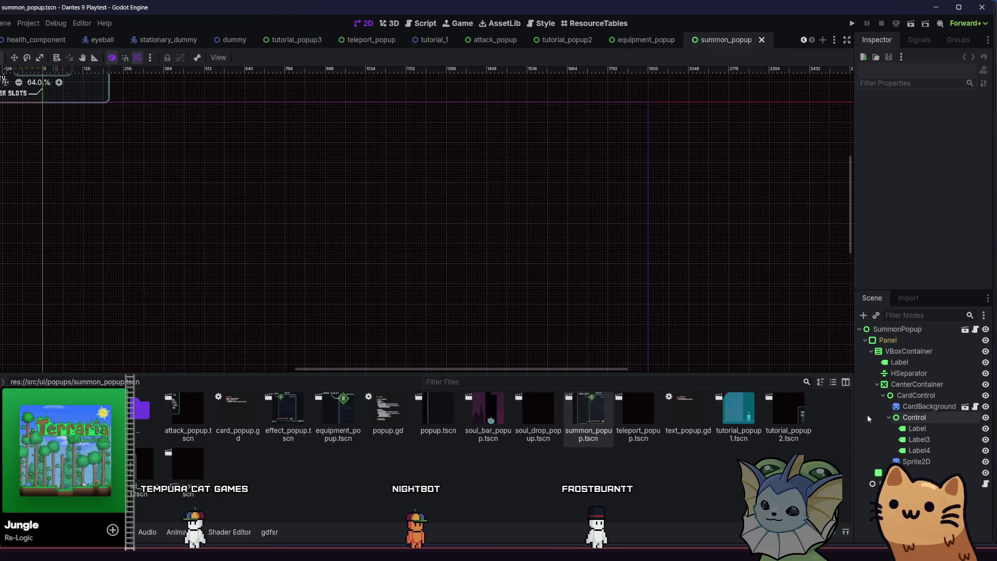
pyautogui.click(929, 406)
pyautogui.click(914, 483)
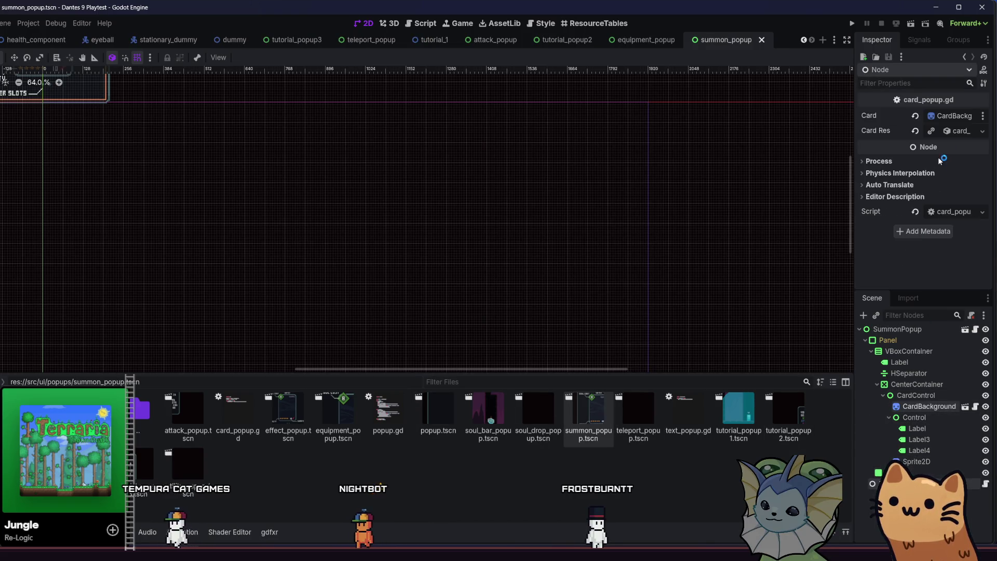
pyautogui.hotkey('alt', 'Tab')
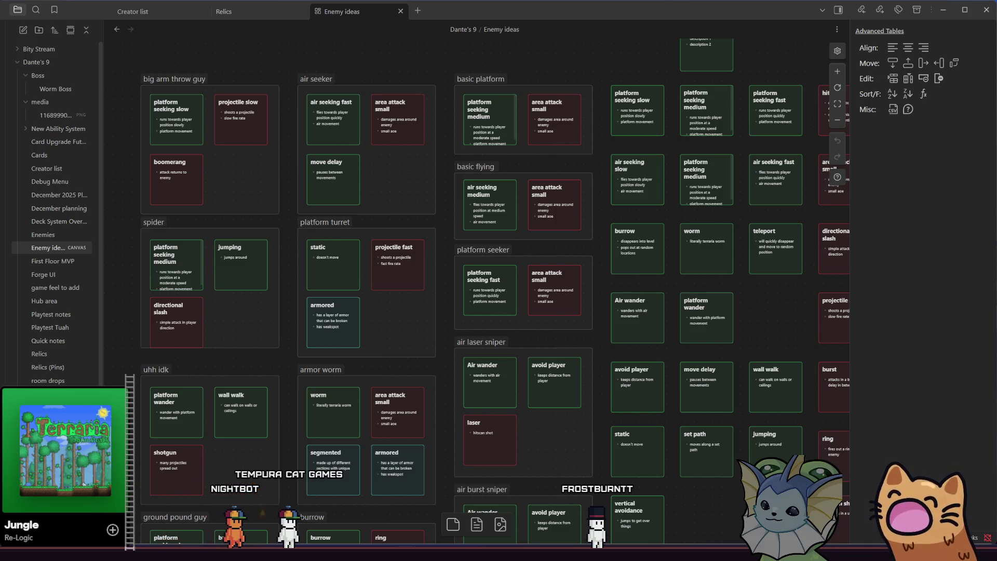
pyautogui.click(189, 553)
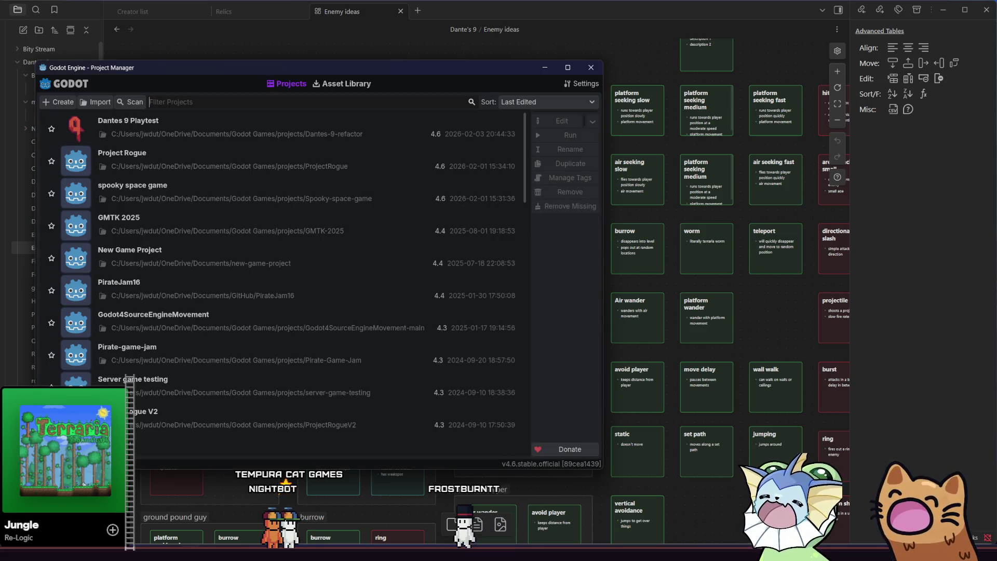
# Reopen the Dantes 9 Playtest project from the Project Manager
pyautogui.doubleClick(211, 129)
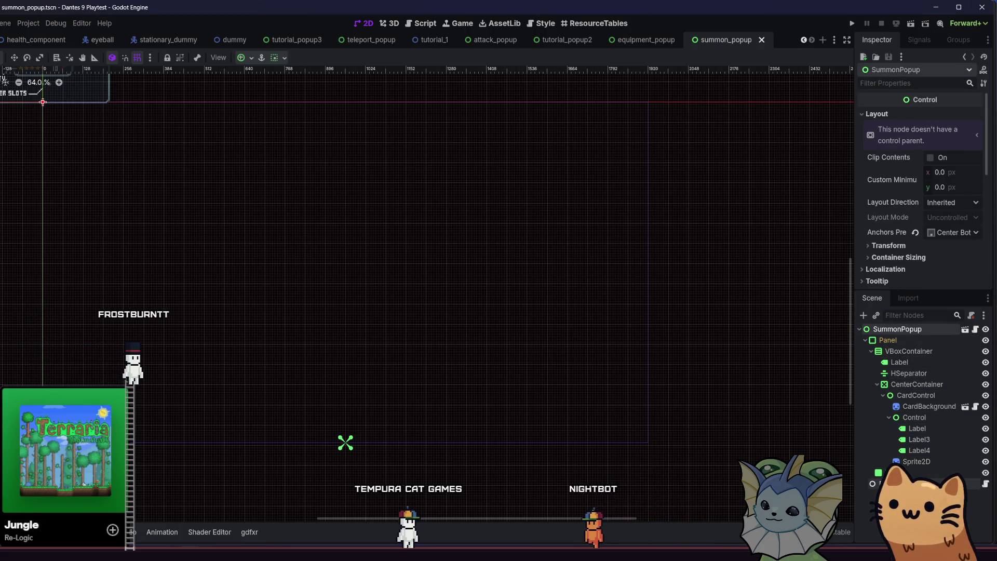
# Swap the summon popup's Soul Dispenser card for card_auto_turret.tres and save the scene
pyautogui.click(893, 484)
pyautogui.click(943, 136)
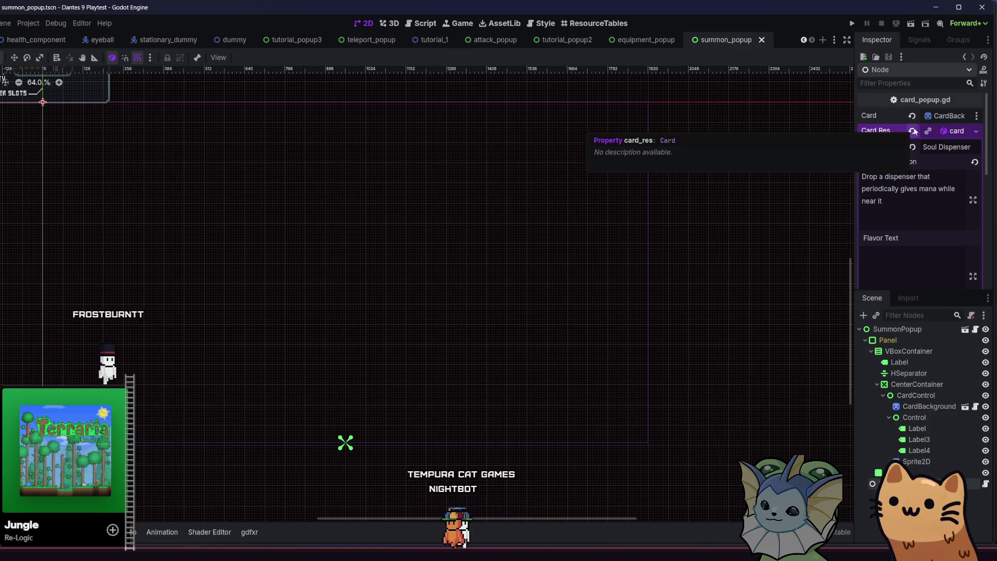
pyautogui.click(913, 130)
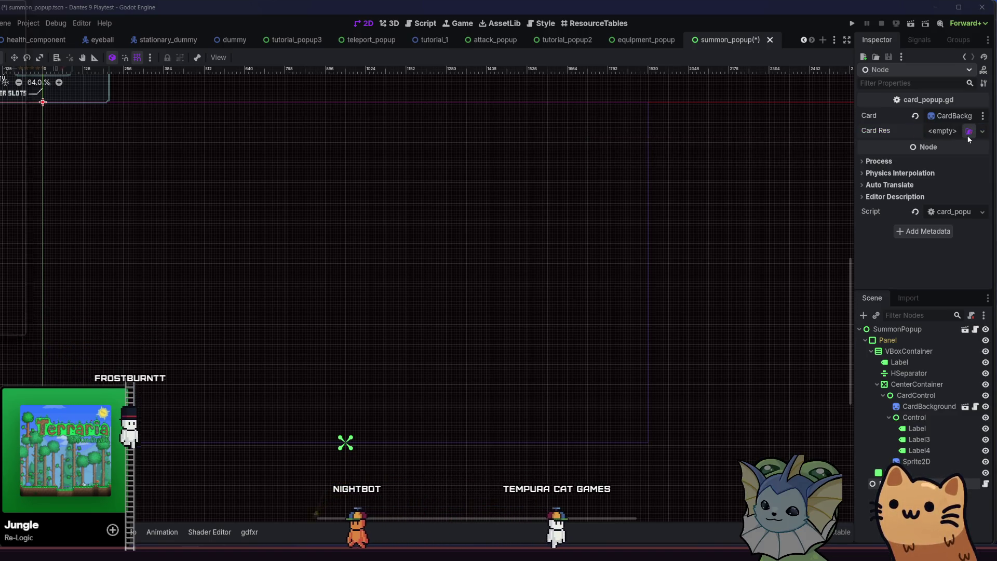
pyautogui.click(968, 131)
pyautogui.write('auto')
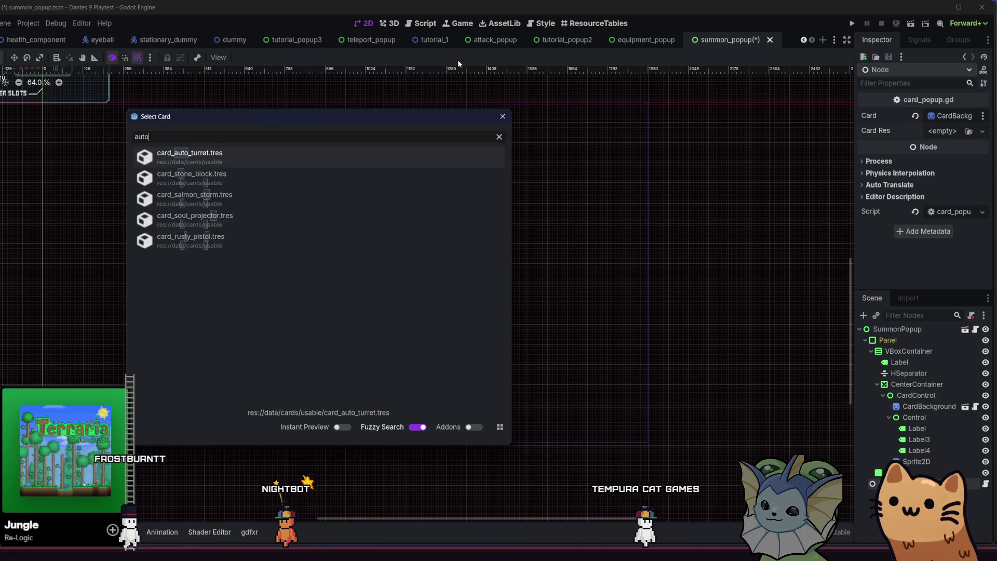
pyautogui.doubleClick(263, 155)
pyautogui.hotkey('ctrl', 's')
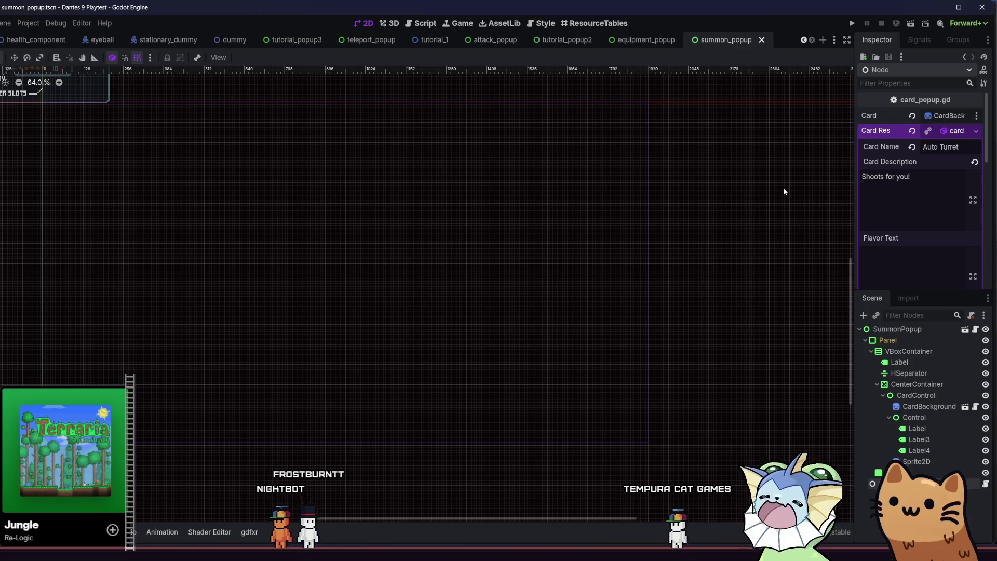
# Close the summon_popup and equipment_popup tabs and open the effect popup scene from the FileSystem
pyautogui.click(762, 40)
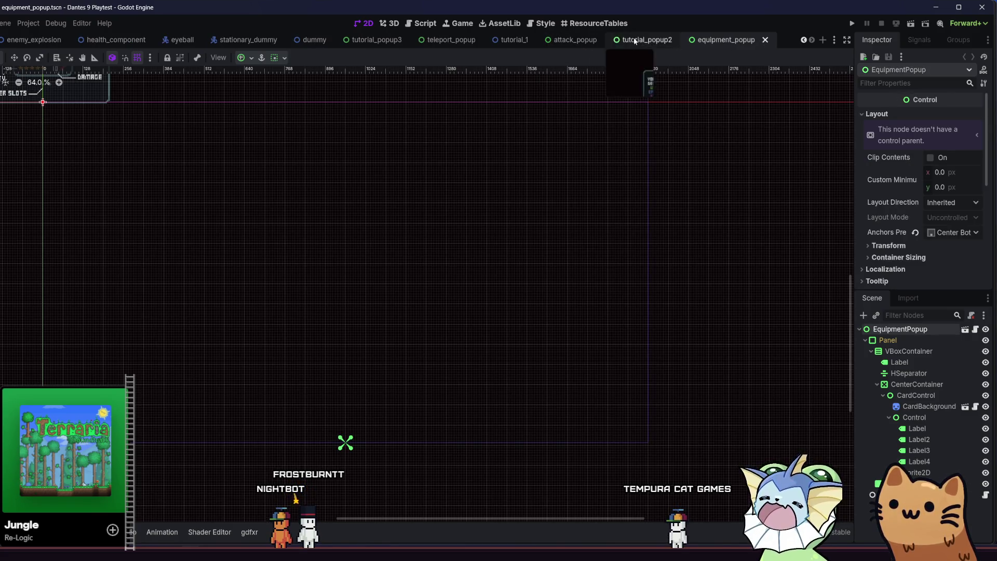
pyautogui.click(766, 40)
pyautogui.click(646, 41)
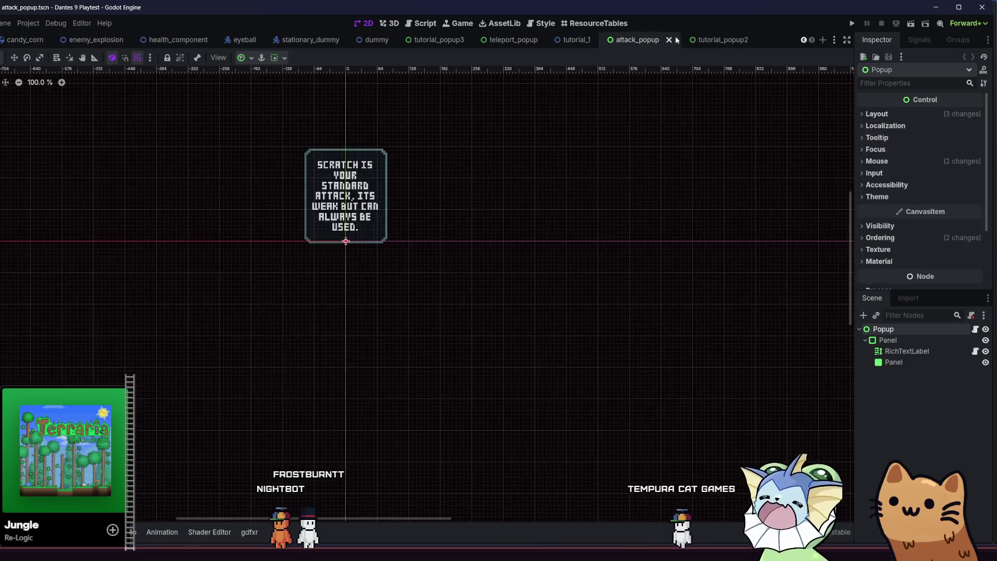
pyautogui.click(705, 39)
pyautogui.hotkey('alt', 'f')
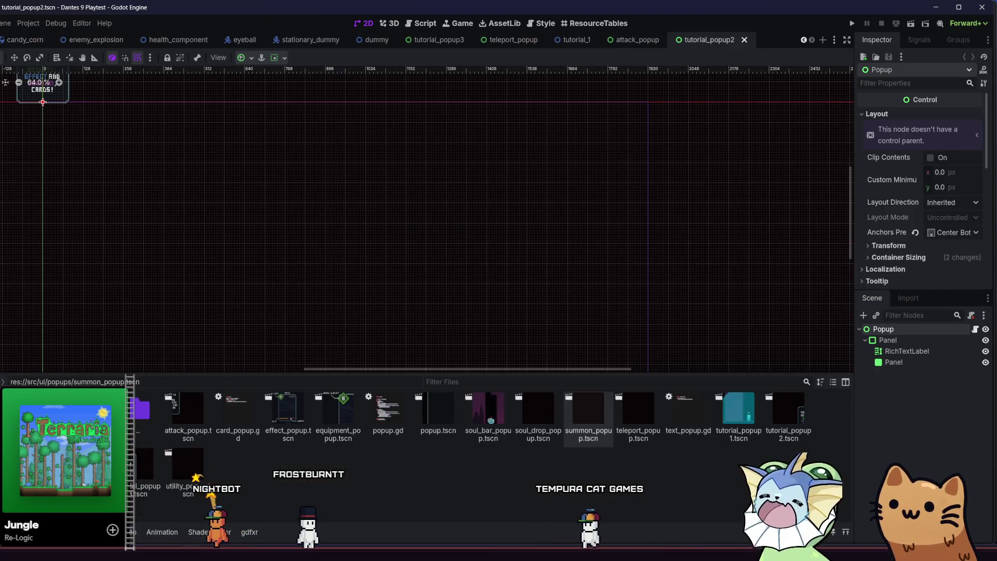
pyautogui.doubleClick(288, 415)
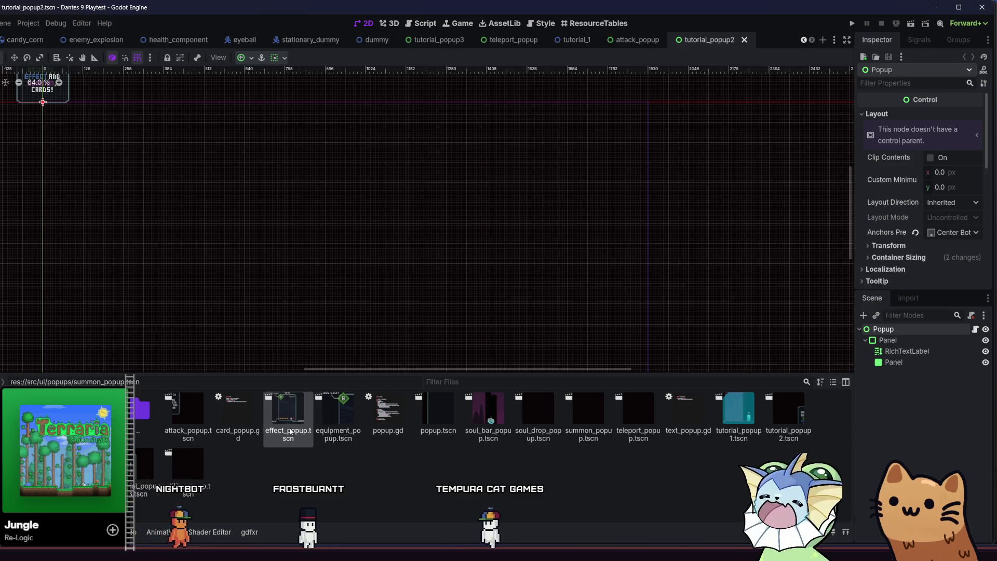
# Assign the card_mark card to the effect popup, save it, and run the project
pyautogui.click(914, 483)
pyautogui.click(914, 494)
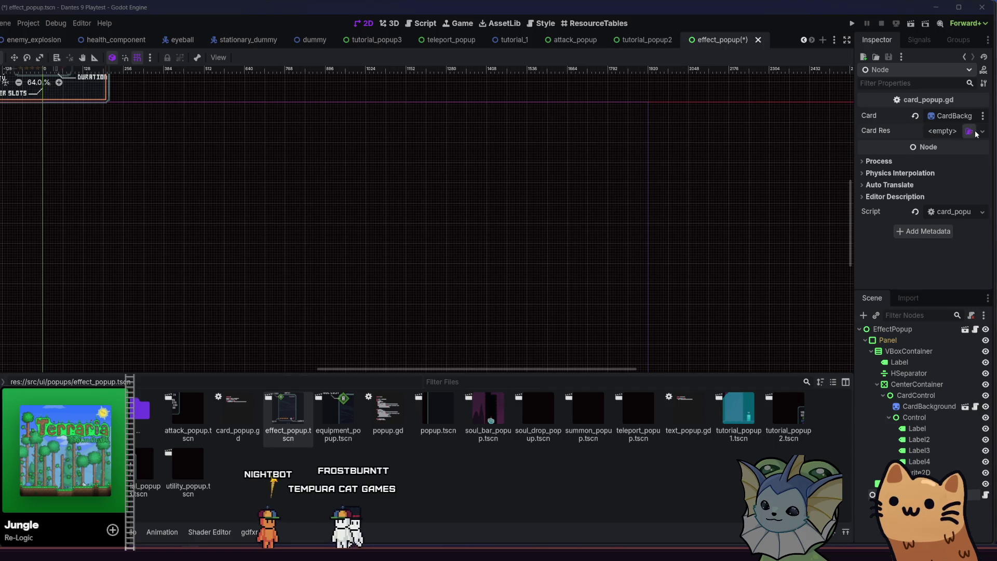
pyautogui.click(974, 133)
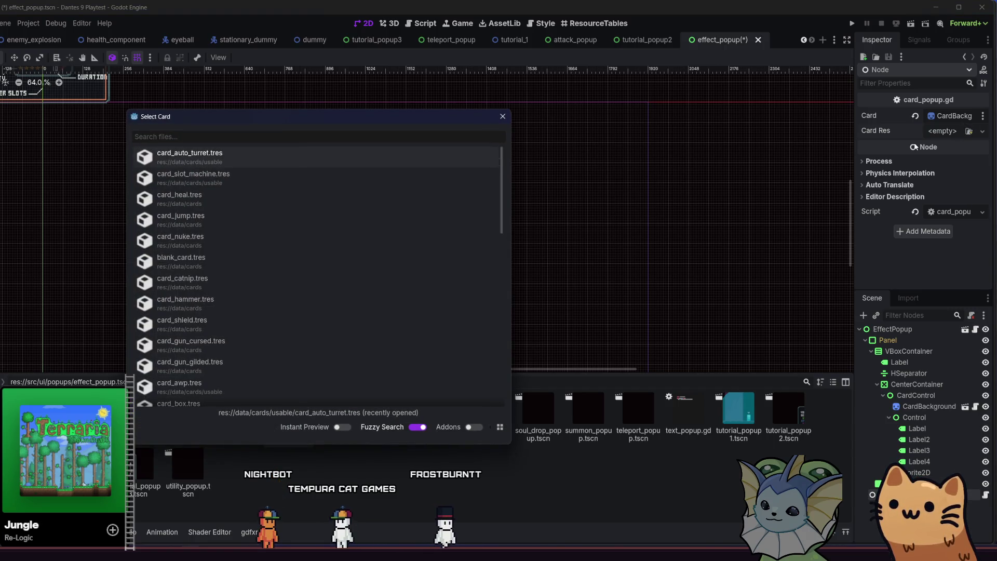
pyautogui.write('mark')
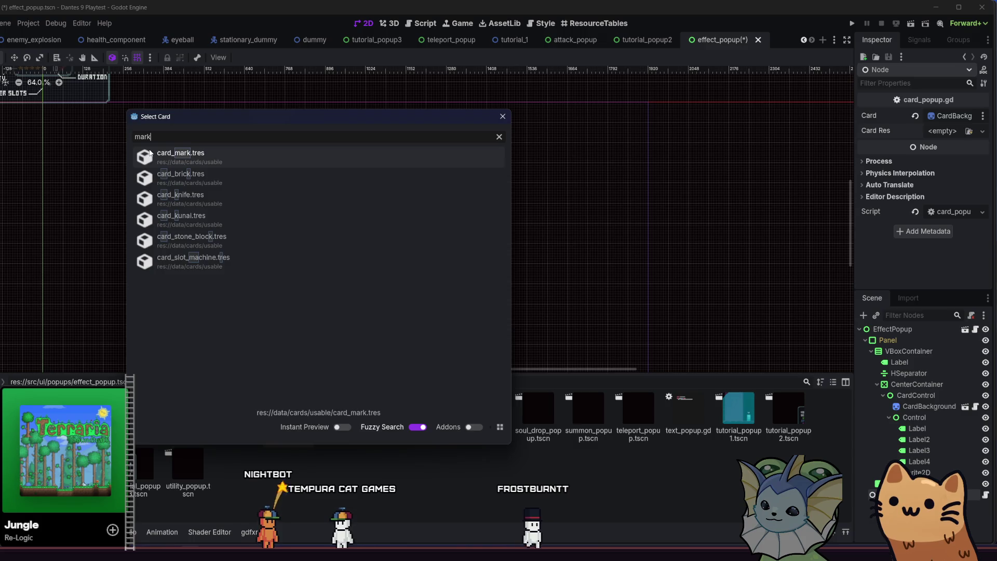
pyautogui.doubleClick(150, 153)
pyautogui.hotkey('ctrl', 's')
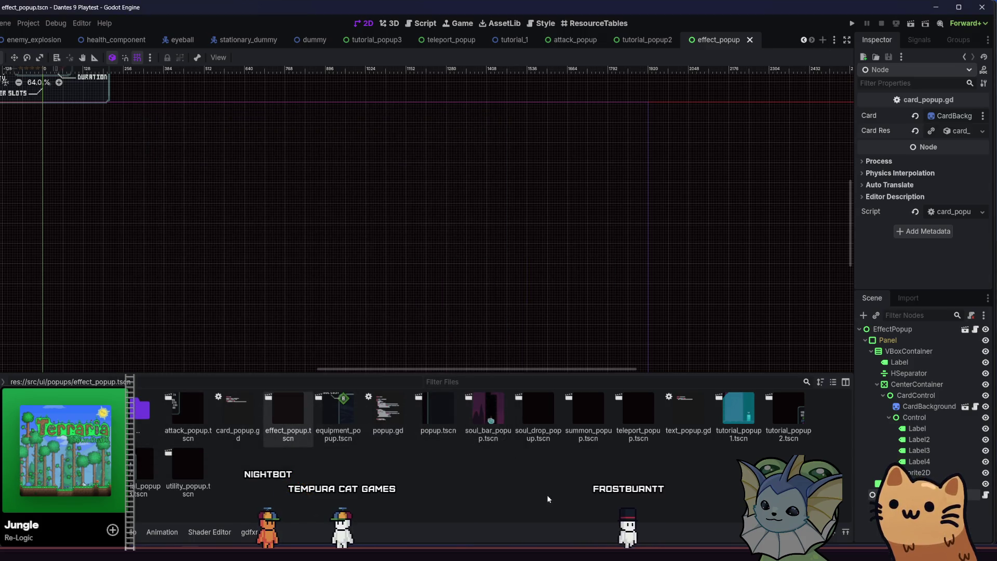
pyautogui.click(855, 23)
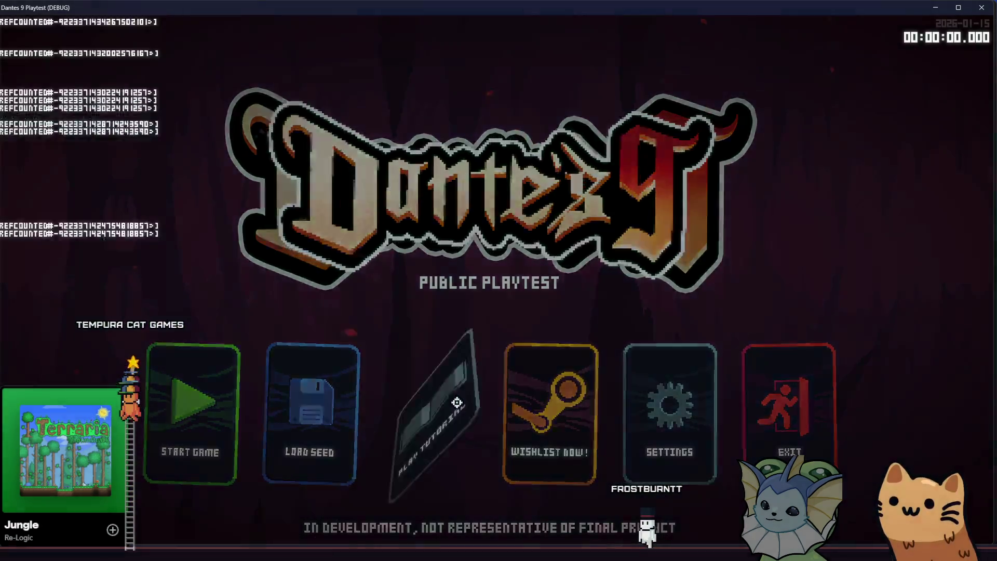
# Start the tutorial, cross the first room to the Scratch sign, and scratch the dummy
pyautogui.click(456, 402)
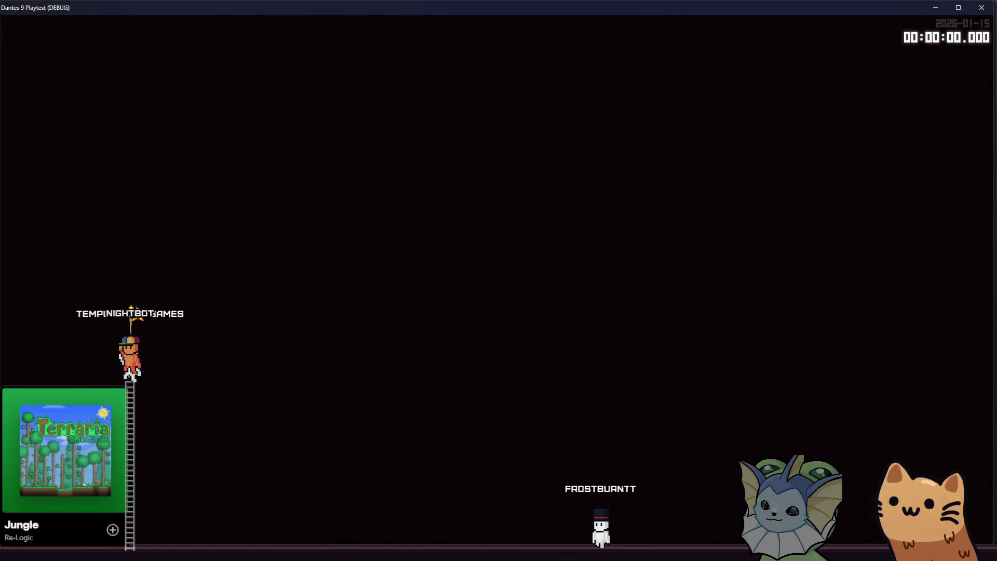
pyautogui.press('d')
pyautogui.press('space')
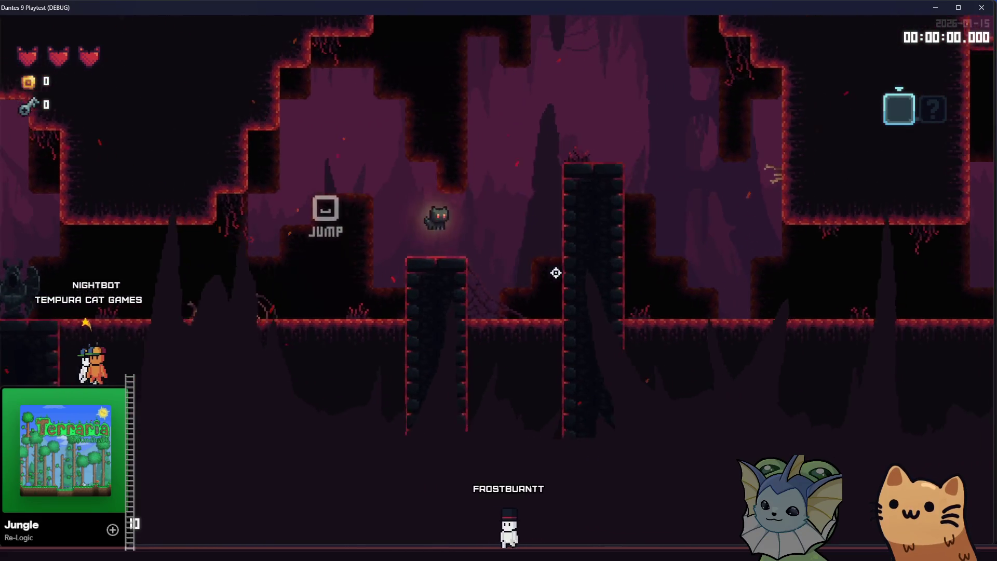
pyautogui.press('space')
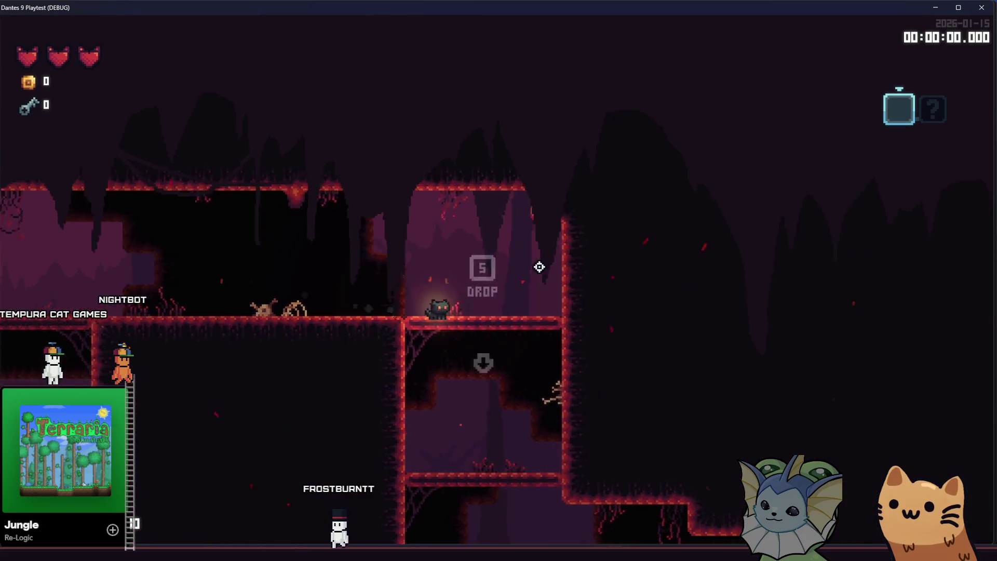
pyautogui.press('s')
pyautogui.press('d')
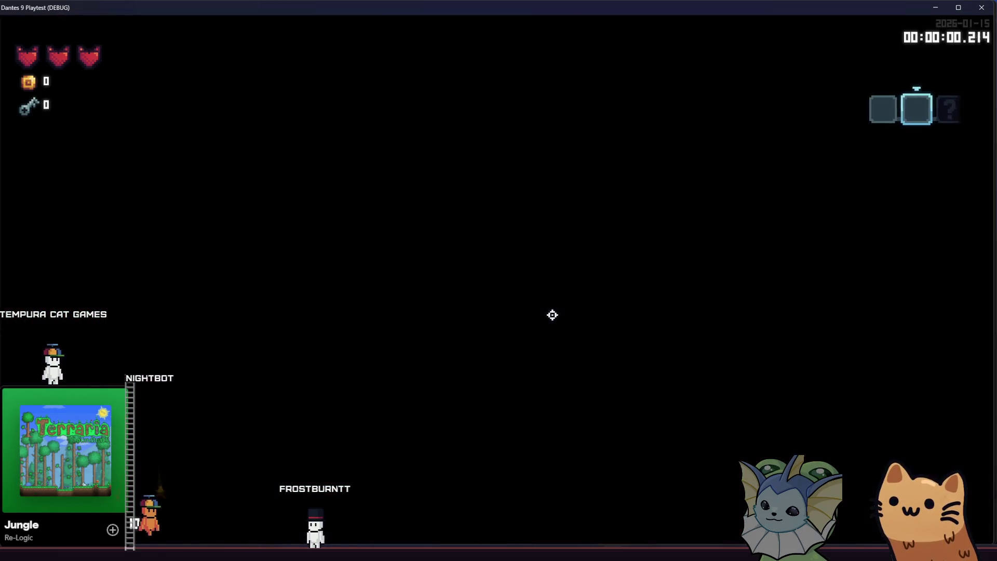
pyautogui.press('d')
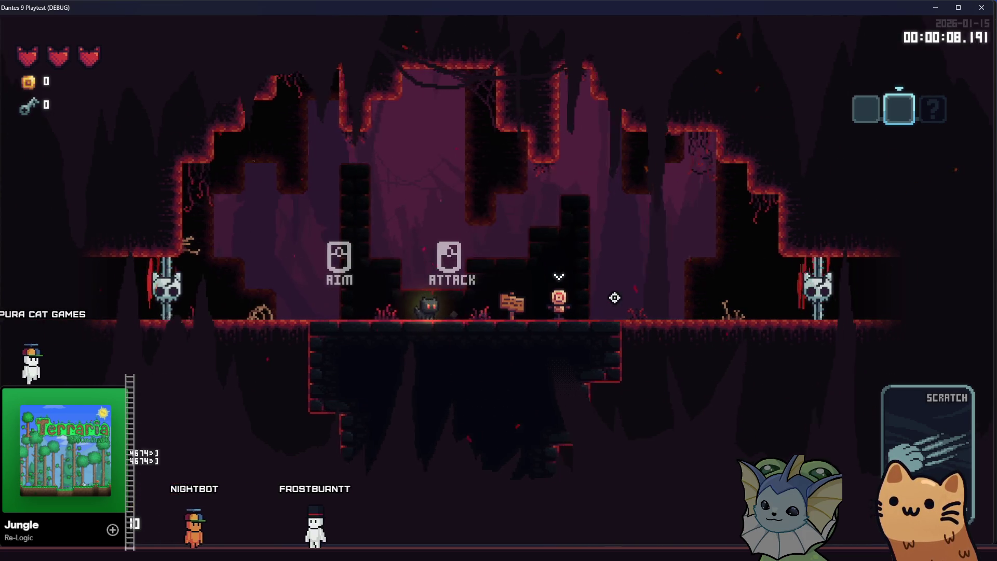
pyautogui.click(615, 297)
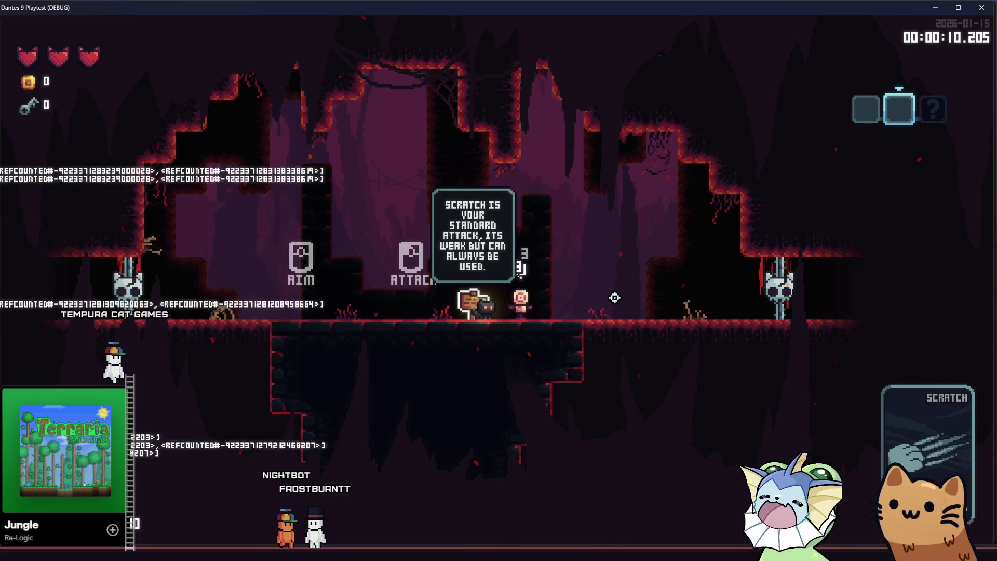
# Open and close the Esc menu, scratch the dummy twice more, and walk to the equipment room sign
pyautogui.press('Escape')
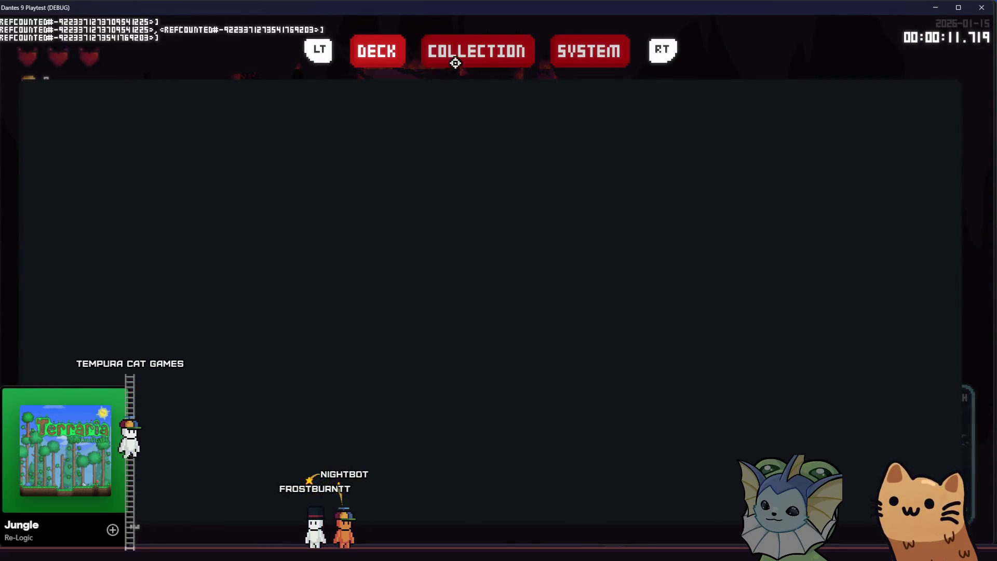
pyautogui.click(583, 45)
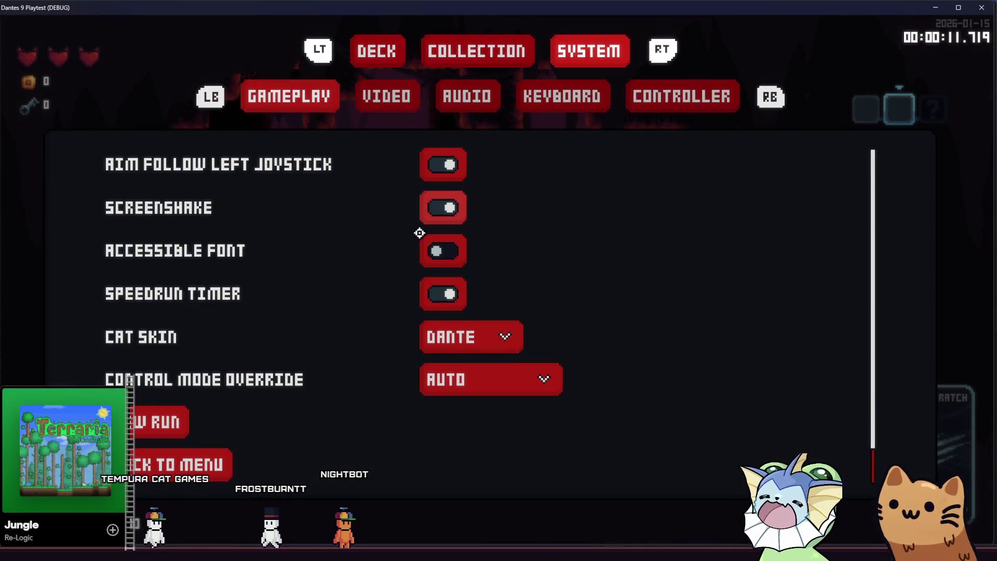
pyautogui.press('Escape')
pyautogui.click(625, 285)
pyautogui.click(632, 295)
pyautogui.press('d')
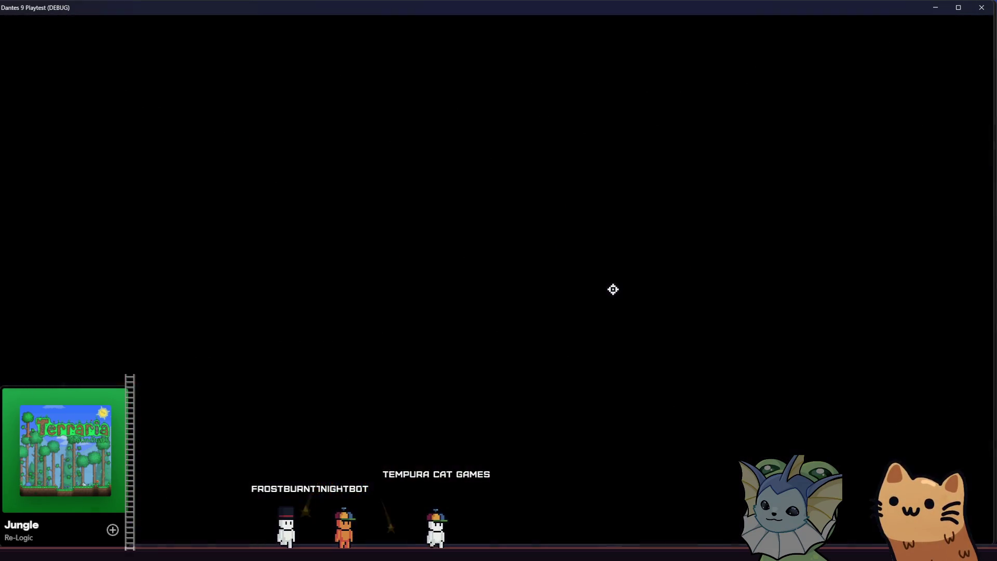
pyautogui.press('d')
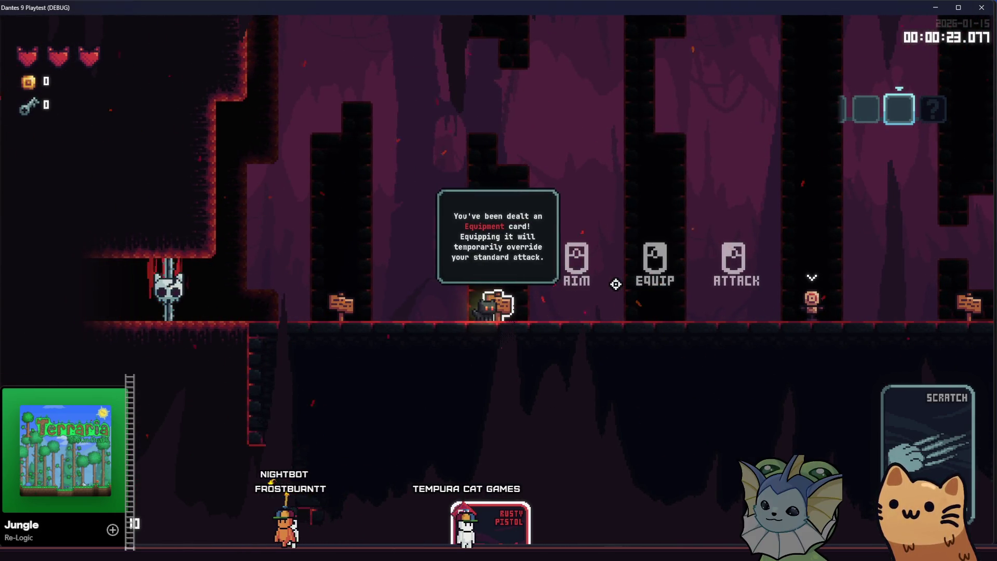
# Equip the Rusty Pistol, shoot the dummy several times, and stop at the Equipment Card sign
pyautogui.rightClick(646, 286)
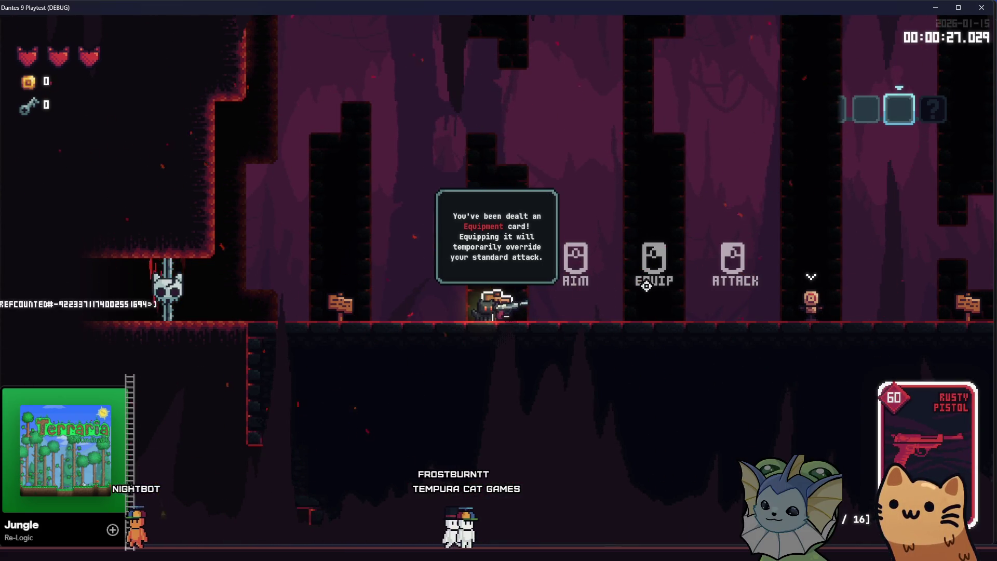
pyautogui.press('d')
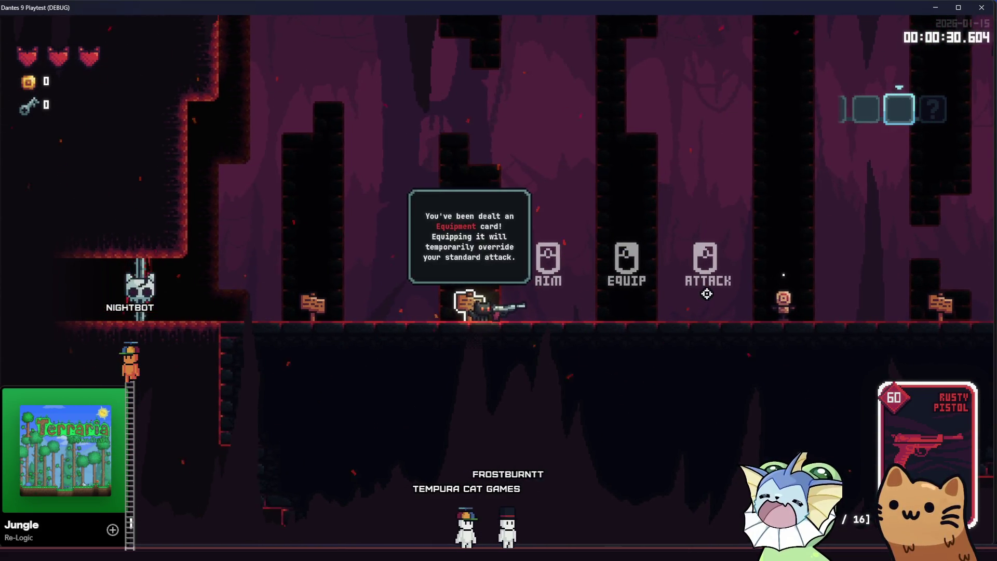
pyautogui.click(707, 294)
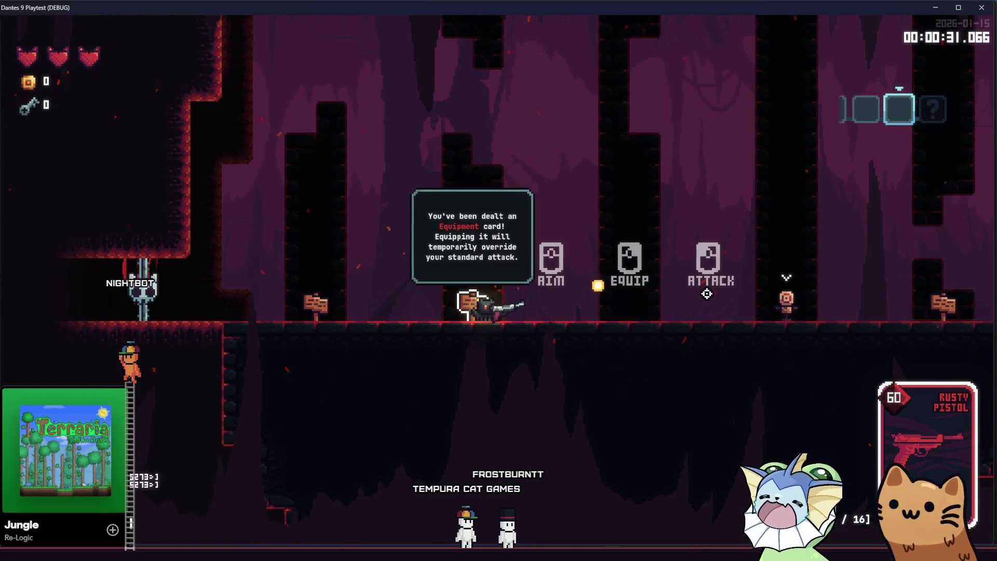
pyautogui.click(715, 301)
pyautogui.click(717, 303)
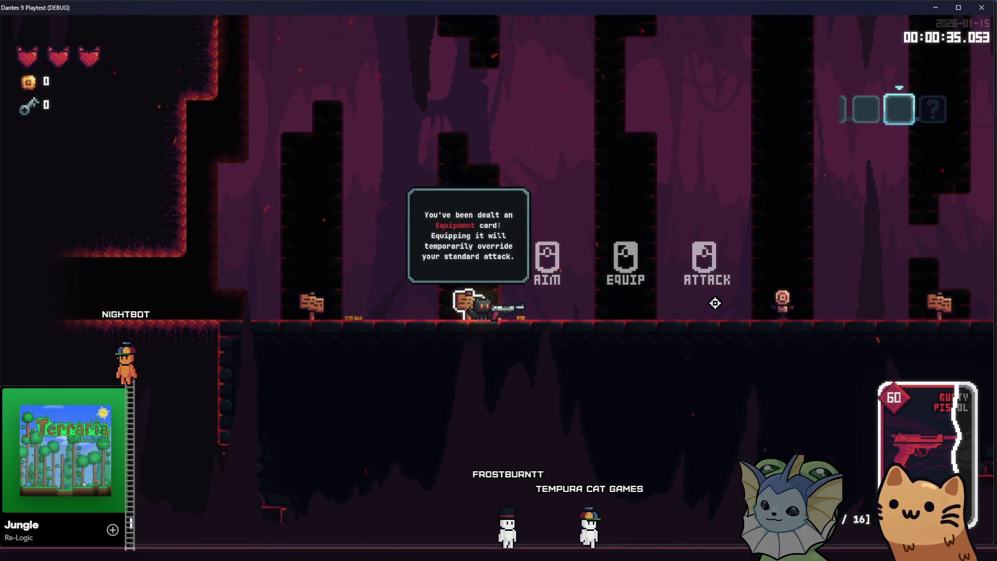
pyautogui.press('d')
pyautogui.click(685, 296)
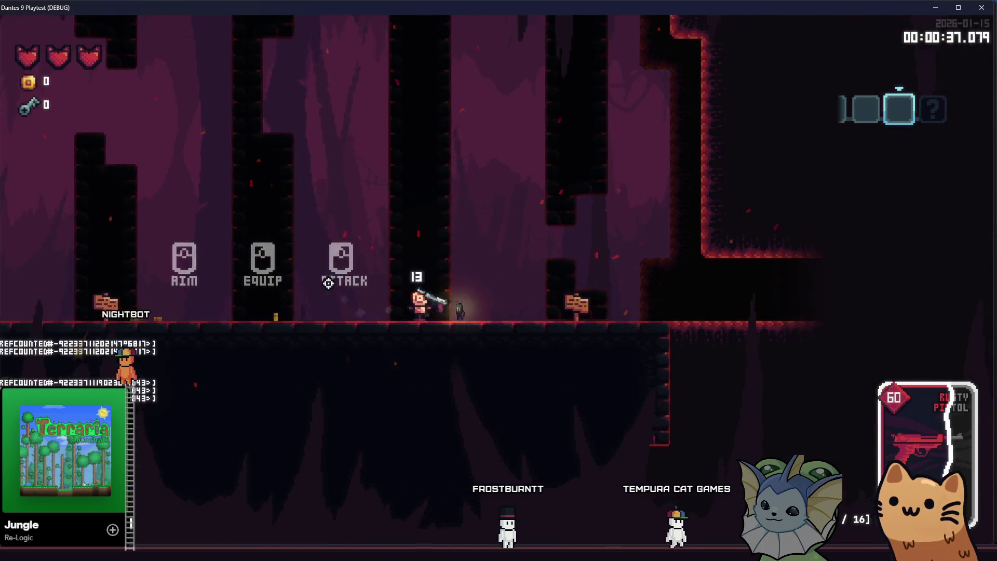
pyautogui.press('d')
pyautogui.press('a')
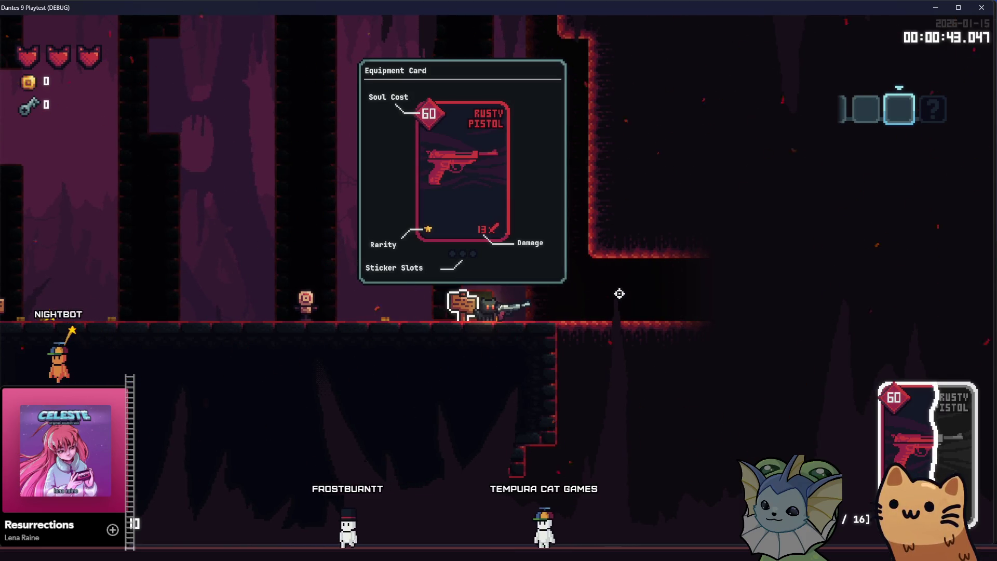
# Walk into the Utility, Effect and Summon room and read both sign popups
pyautogui.press('d')
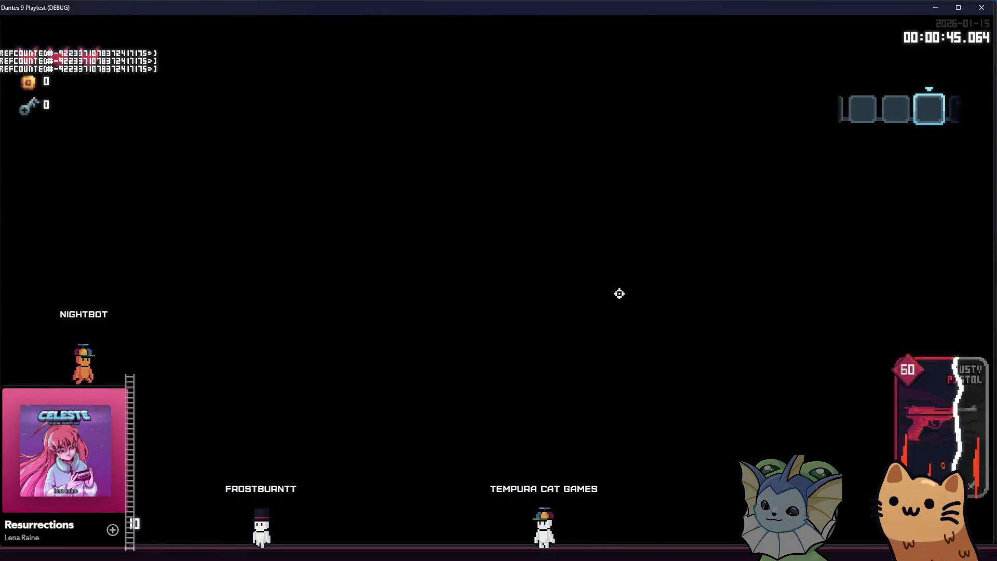
pyautogui.press('d')
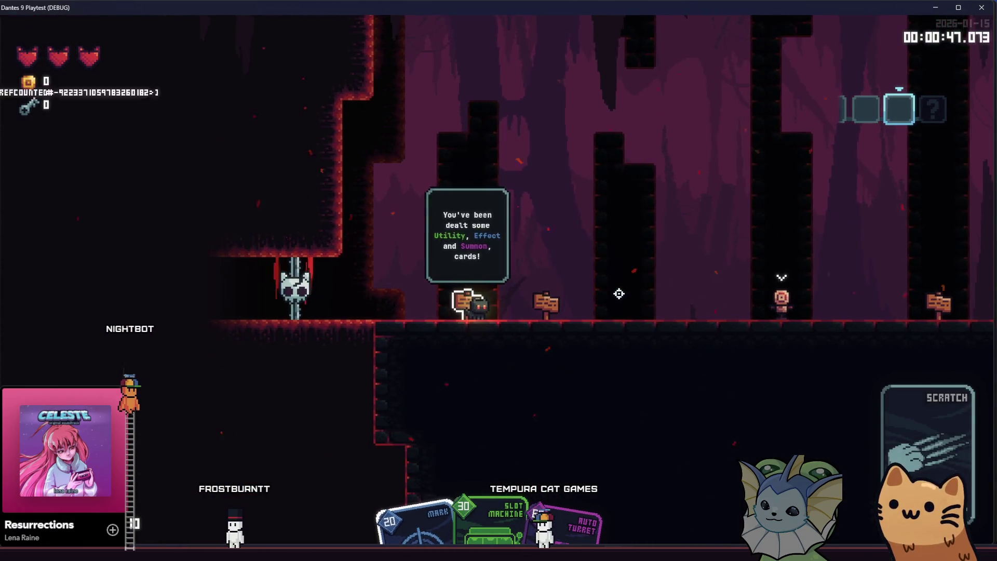
pyautogui.press('d')
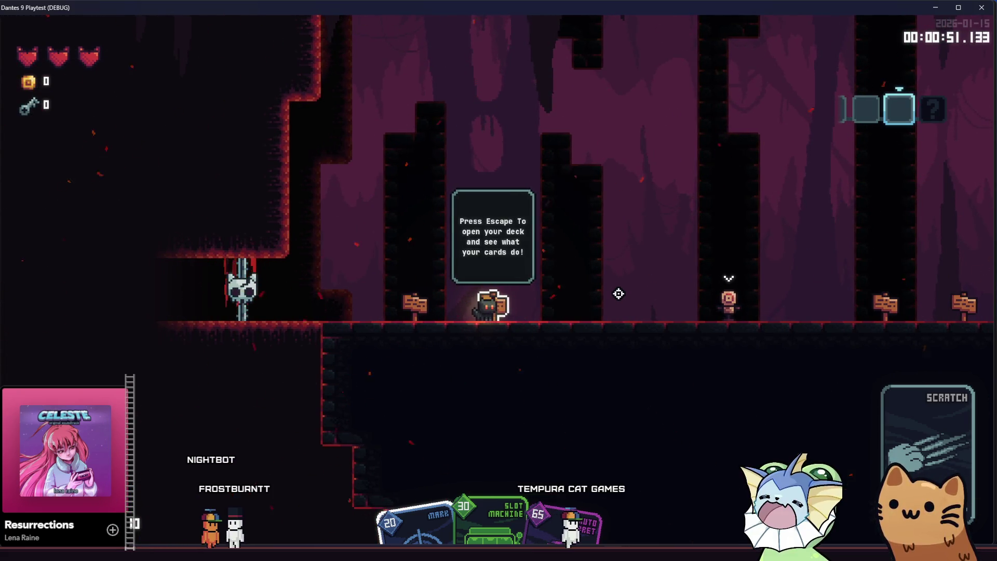
pyautogui.press('a')
pyautogui.press('d')
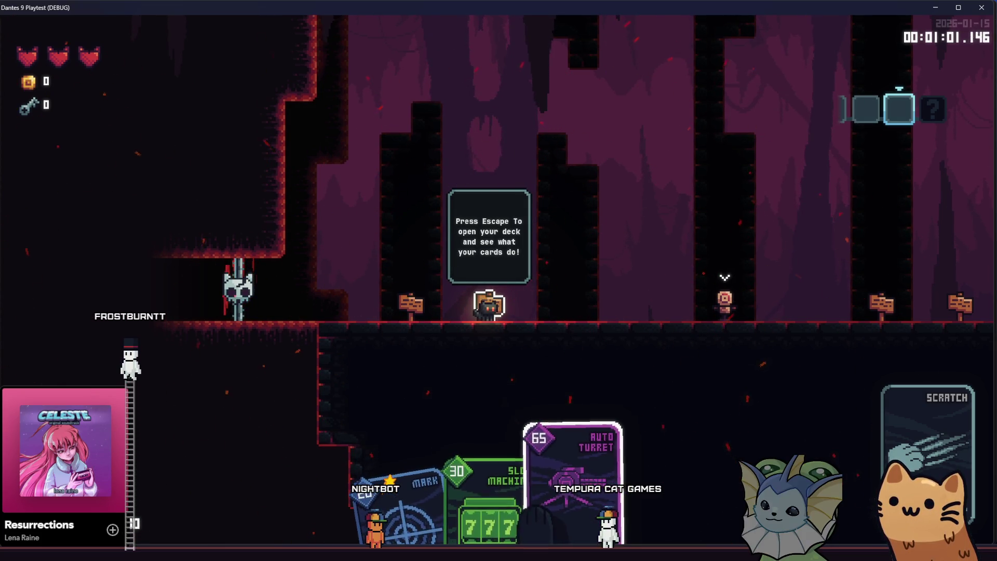
# Select and deploy an Auto Turret next to the cat
pyautogui.click(611, 293)
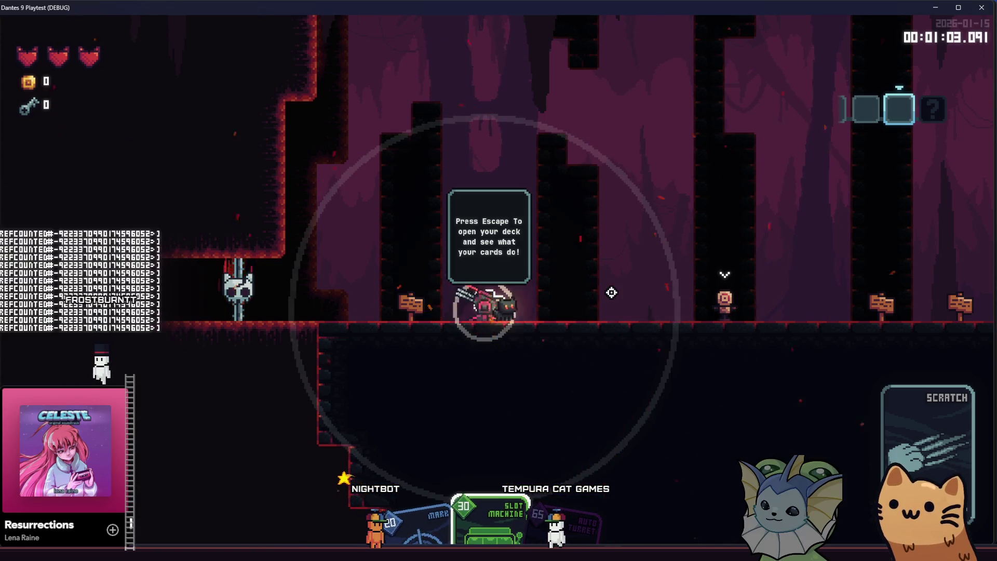
pyautogui.press('d')
pyautogui.rightClick(611, 293)
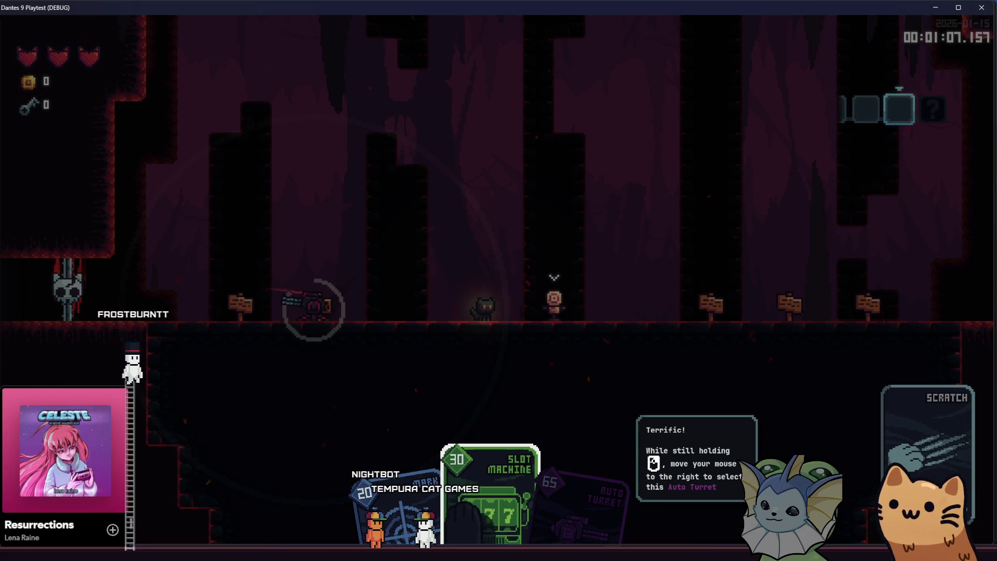
pyautogui.moveTo(610, 291)
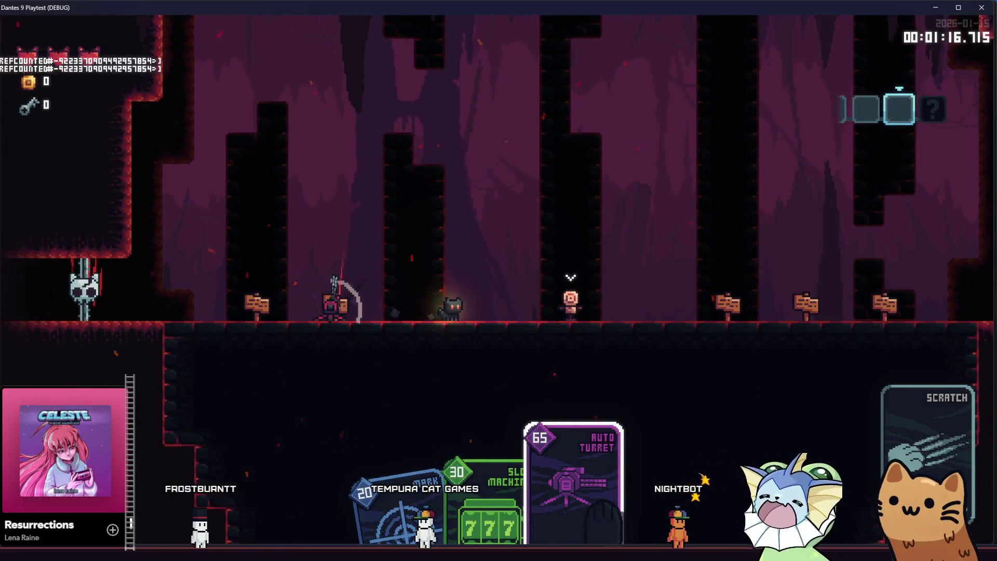
pyautogui.click(574, 483)
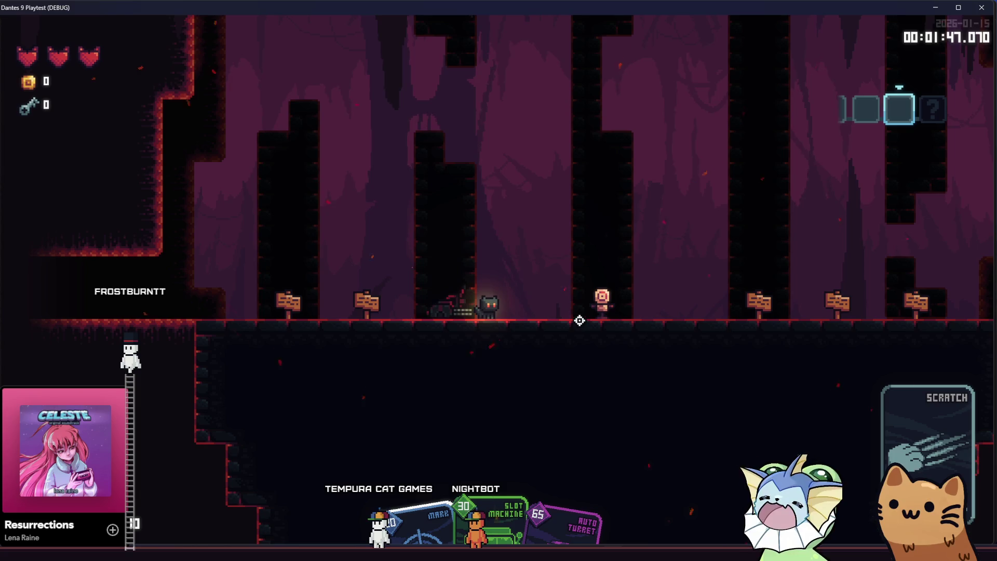
# Play the MARK card on the dummy and place another Auto Turret
pyautogui.press('a')
pyautogui.press('a')
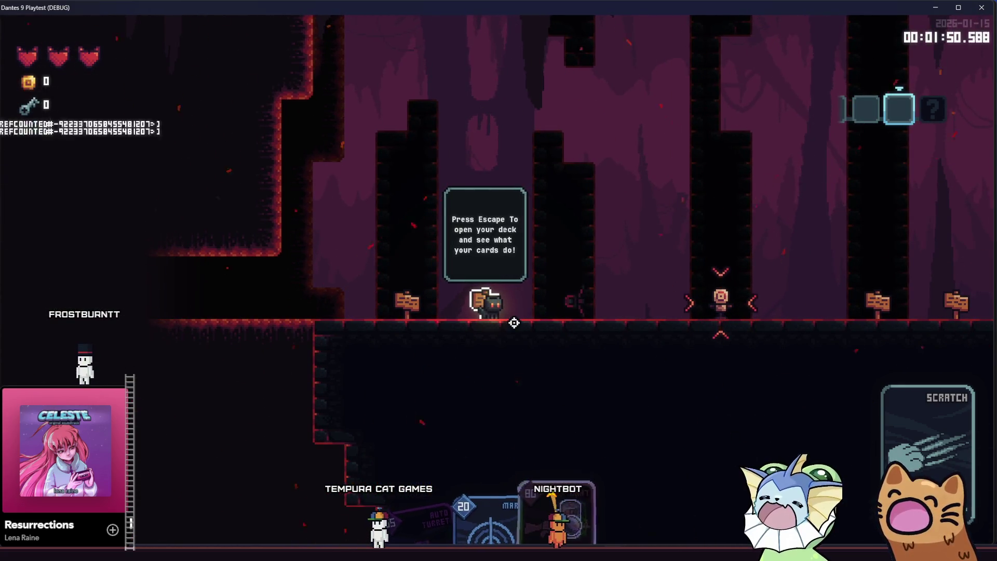
pyautogui.press('d')
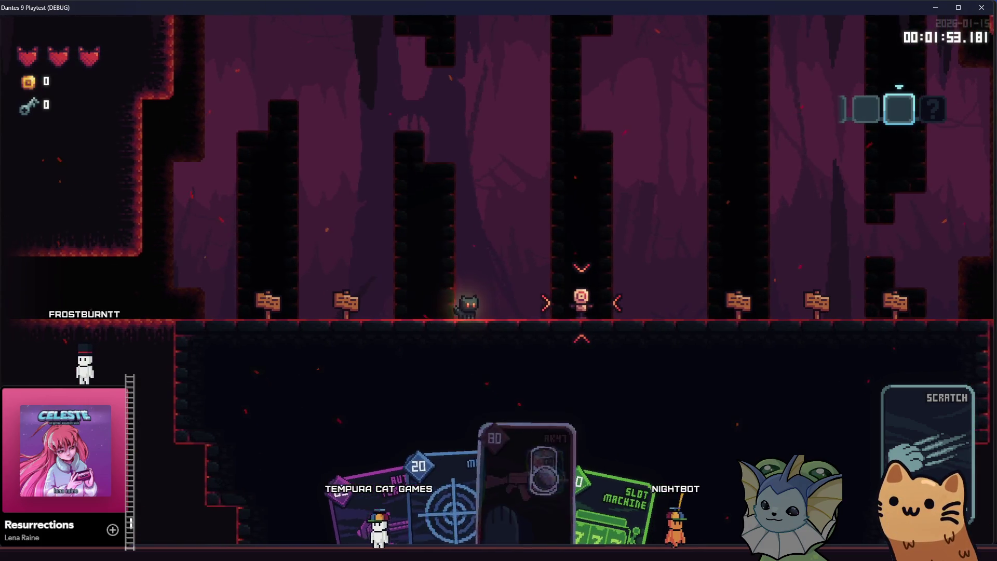
pyautogui.click(514, 323)
pyautogui.press('d')
pyautogui.press('a')
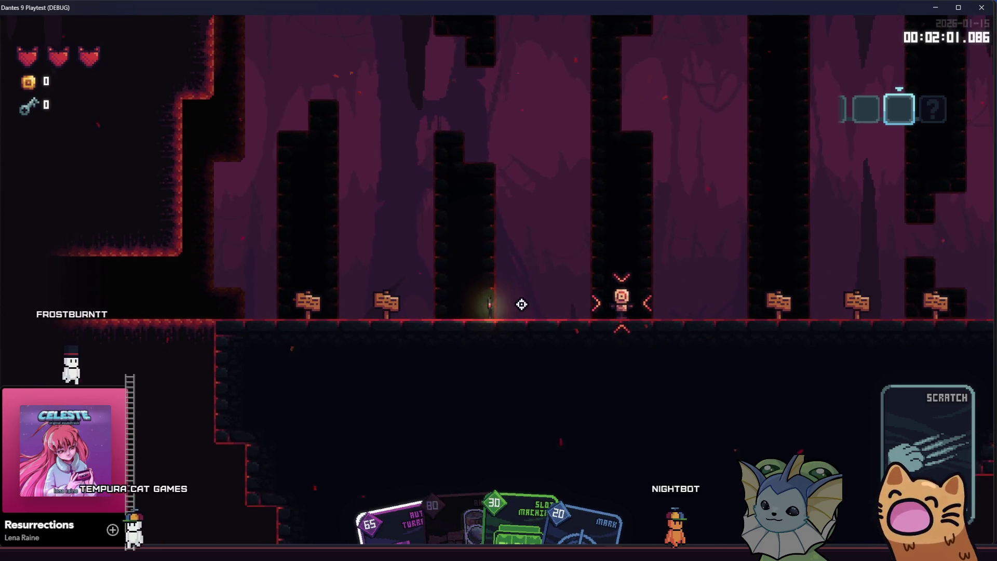
pyautogui.click(720, 319)
# Return to the Effect Card sign and scroll through its MARK popup
pyautogui.press('d')
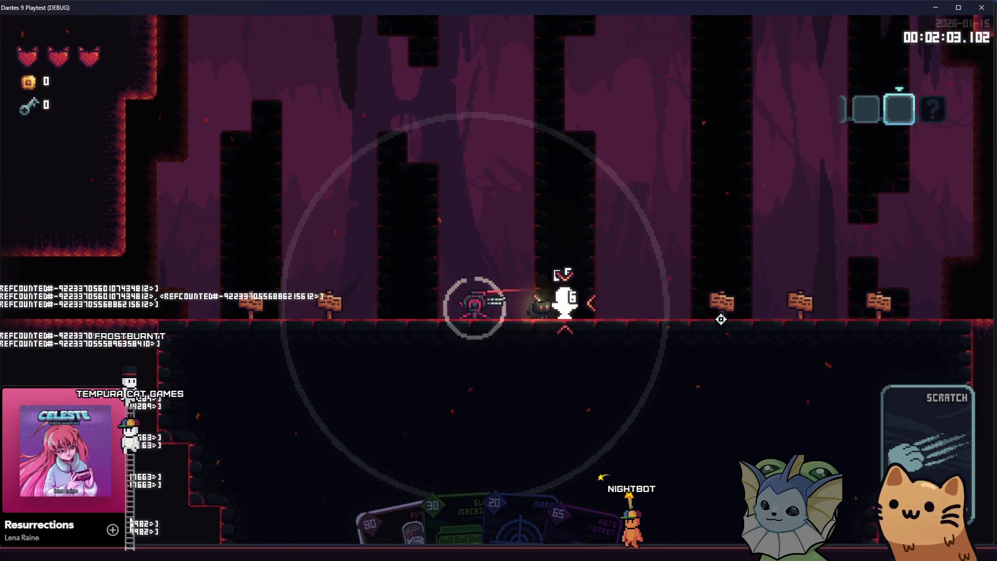
pyautogui.press('a')
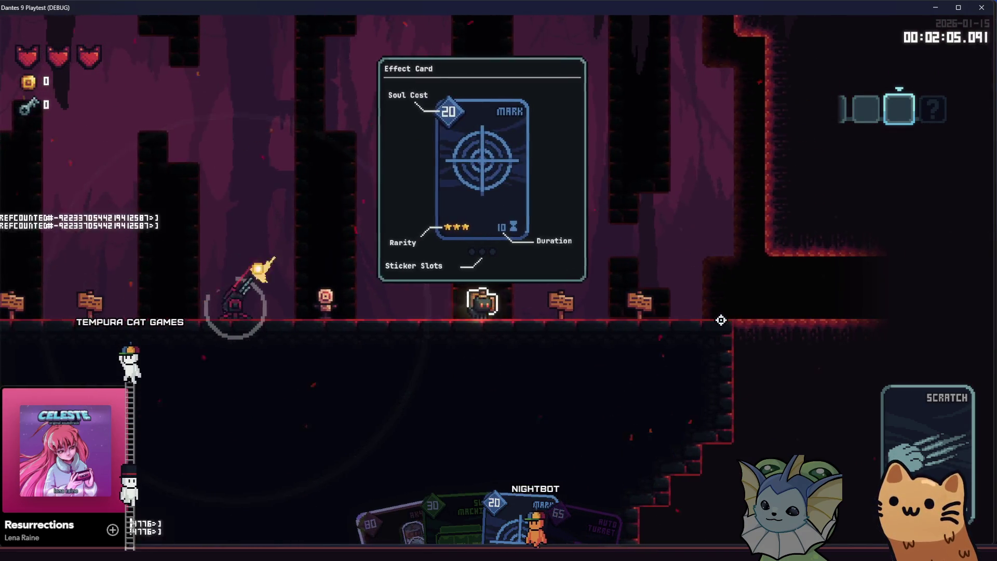
pyautogui.scroll(-4, 721, 320)
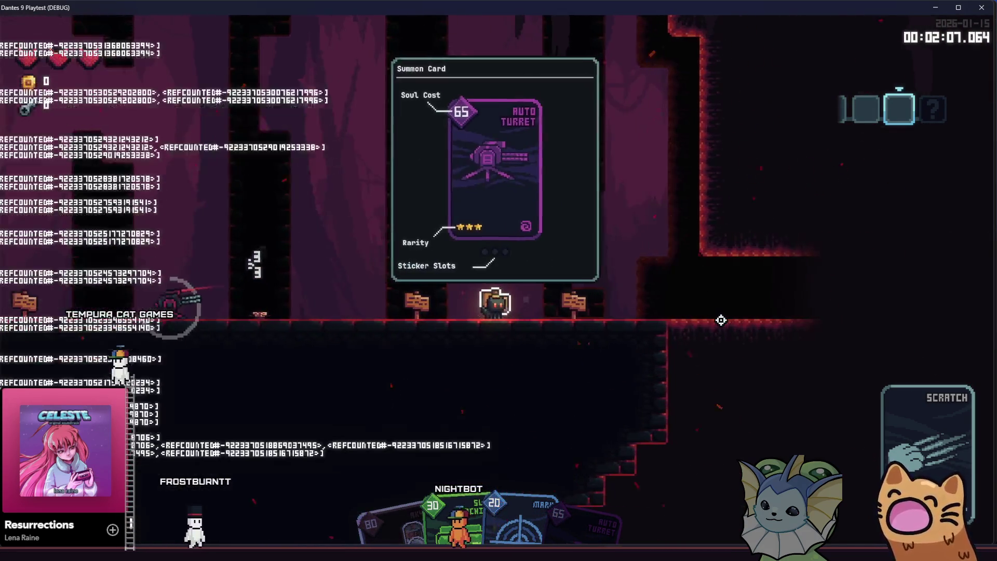
pyautogui.scroll(2, 721, 320)
pyautogui.press('d')
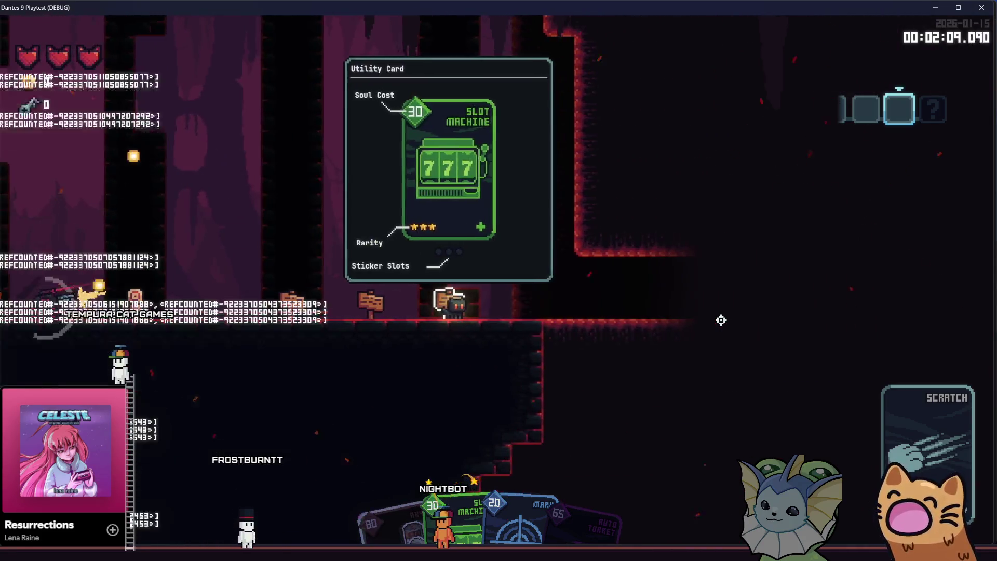
pyautogui.press('d')
pyautogui.scroll(-3, 720, 320)
pyautogui.scroll(2, 721, 320)
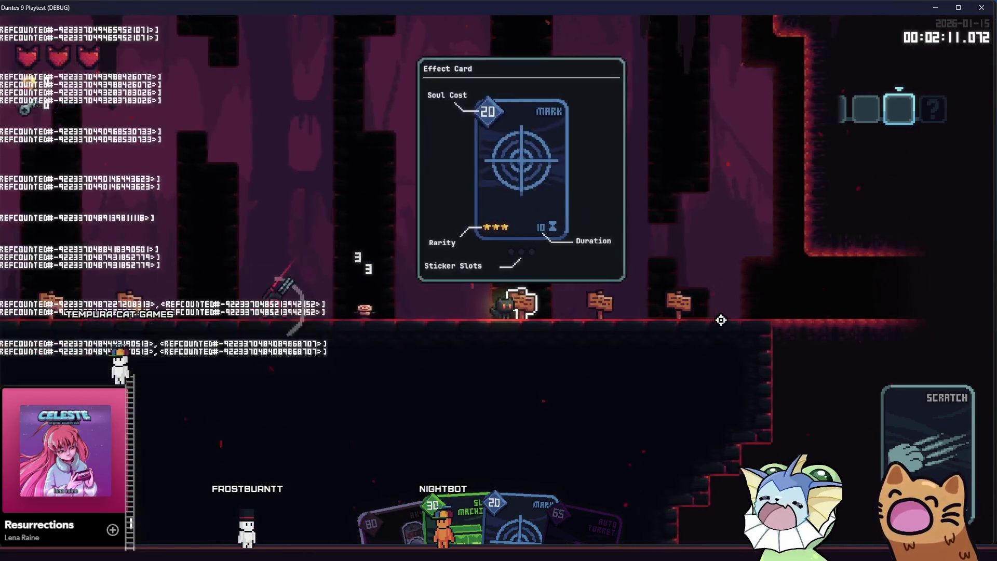
# Check the AUTO TURRET and SLOT MACHINE popups at the next signs, then close the playtest
pyautogui.press('d')
pyautogui.scroll(-1, 721, 320)
pyautogui.scroll(2, 720, 320)
pyautogui.scroll(-2, 721, 320)
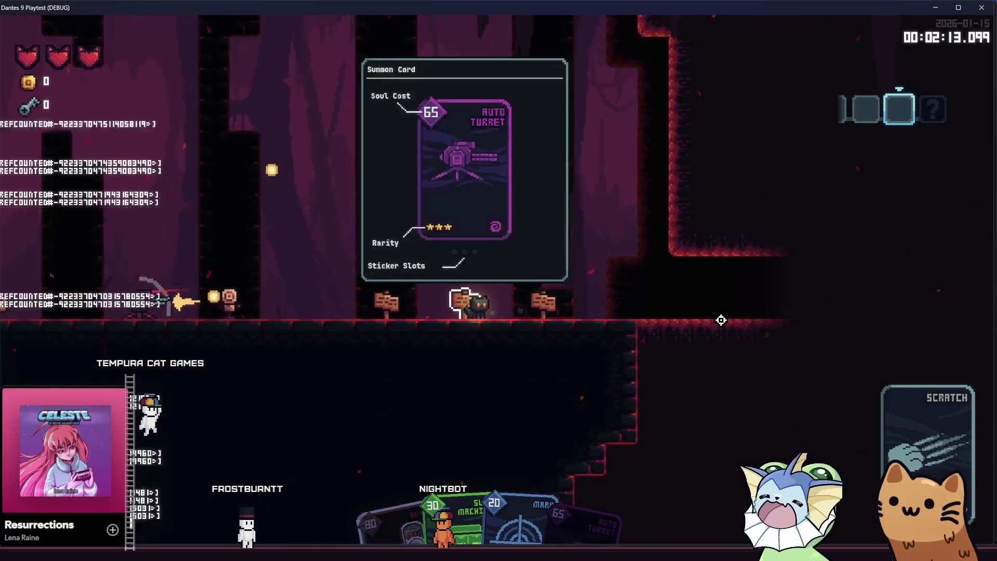
pyautogui.scroll(1, 721, 320)
pyautogui.press('a')
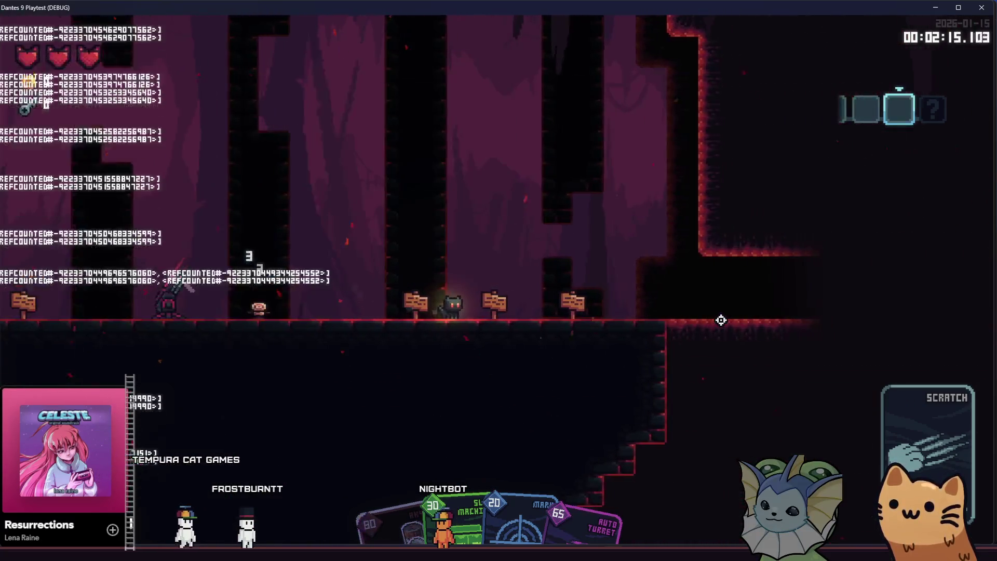
pyautogui.scroll(1, 721, 320)
pyautogui.scroll(-1, 721, 320)
pyautogui.press('d')
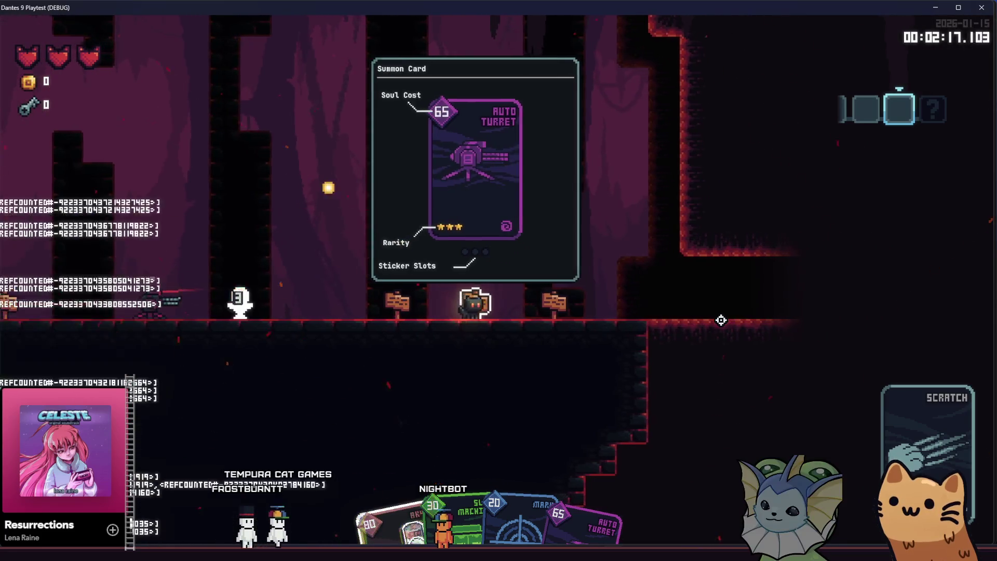
pyautogui.scroll(2, 721, 320)
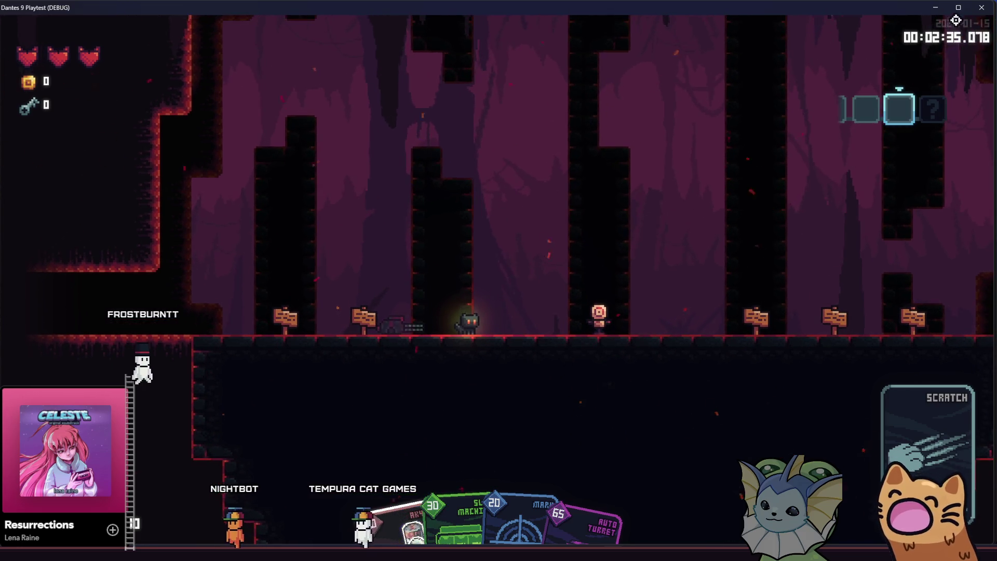
pyautogui.click(981, 8)
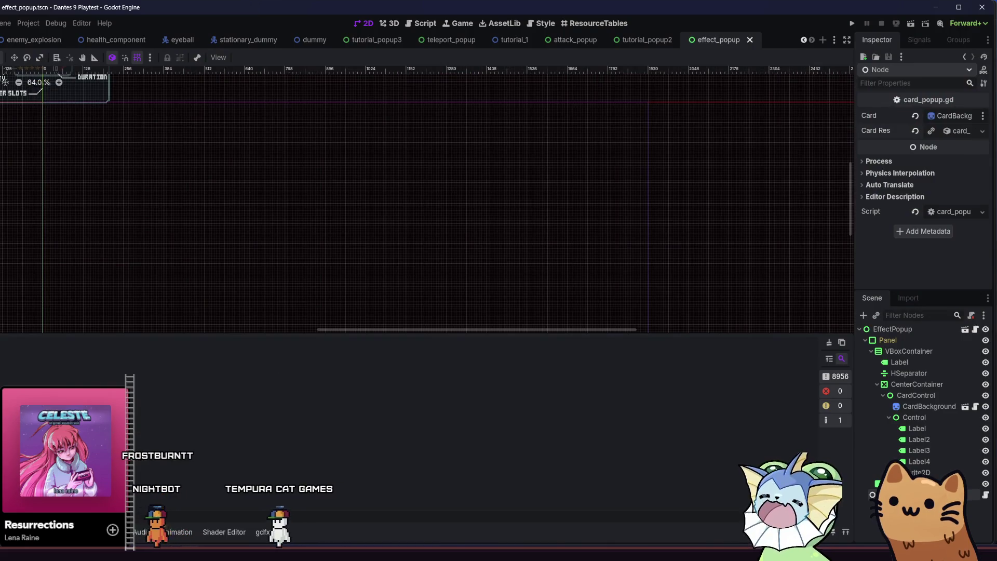
# Show the FileSystem dock and scroll to the res://src/ui/popups scene files
pyautogui.hotkey('alt', 'f')
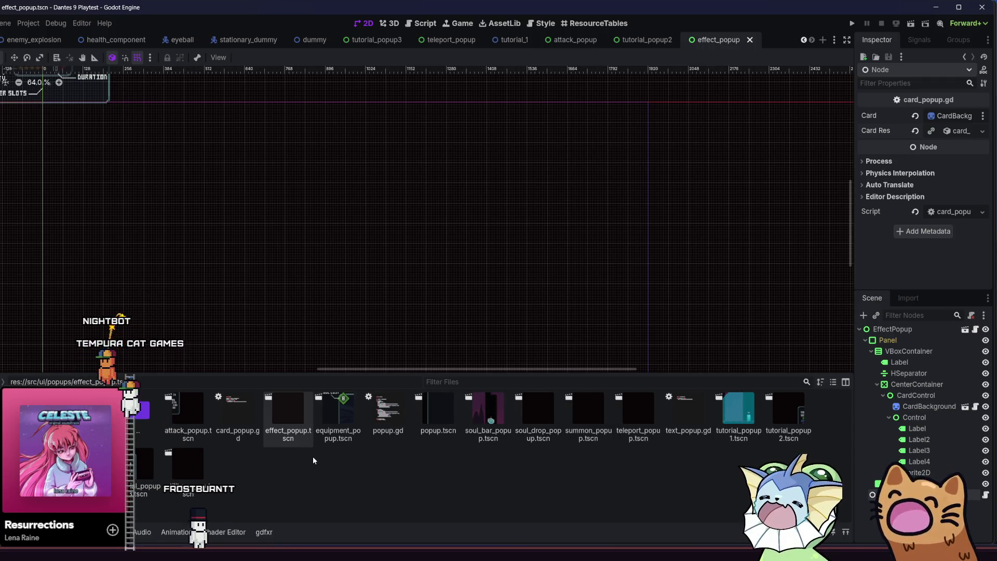
pyautogui.scroll(5, 206, 47)
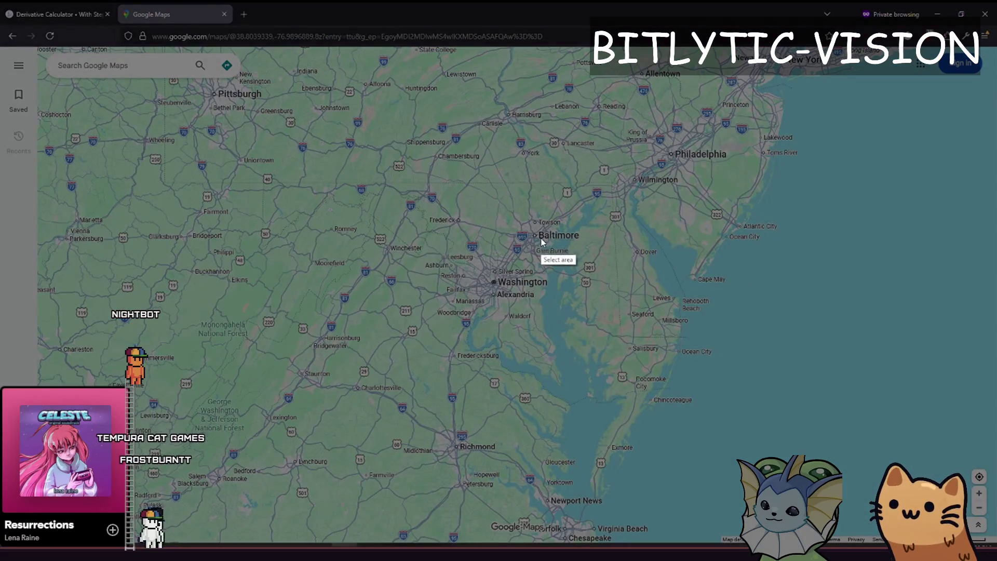
# Capture the map around Washington, circle the city in red, and finish the capture
pyautogui.moveTo(364, 166)
pyautogui.mouseDown()
pyautogui.moveTo(779, 395)
pyautogui.moveTo(709, 412)
pyautogui.mouseUp()
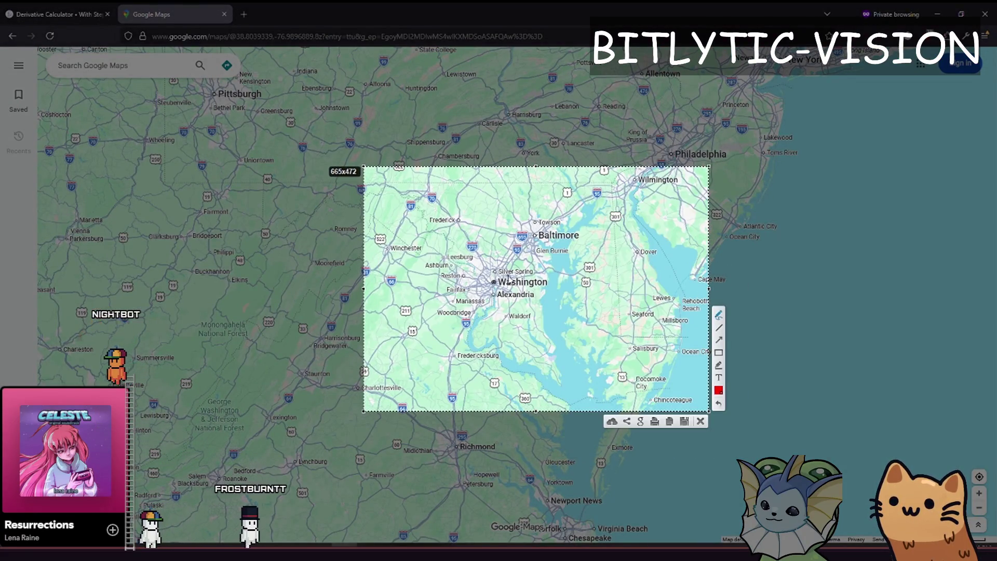
pyautogui.moveTo(503, 277); pyautogui.dragTo(500, 275)
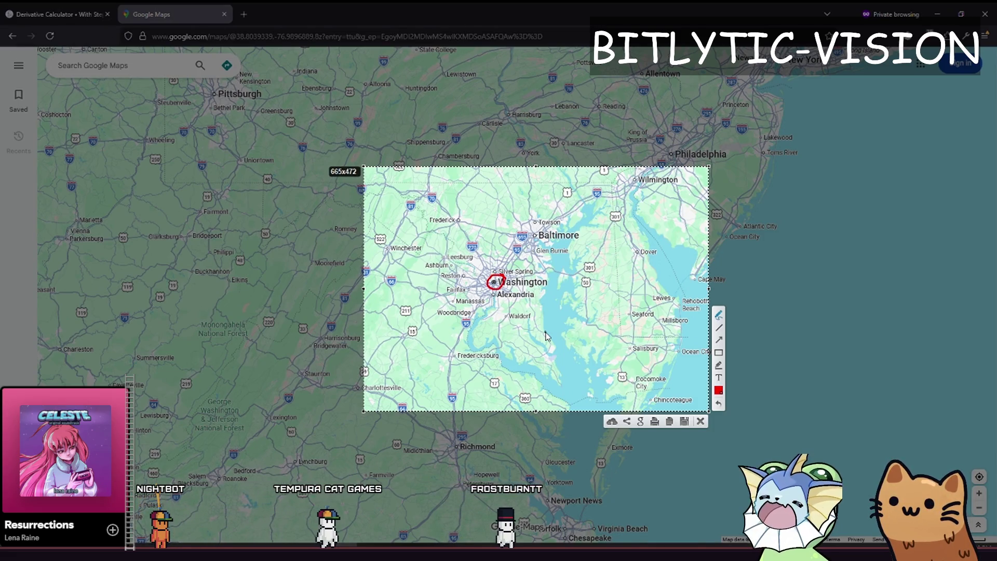
pyautogui.hotkey('ctrl', 'c')
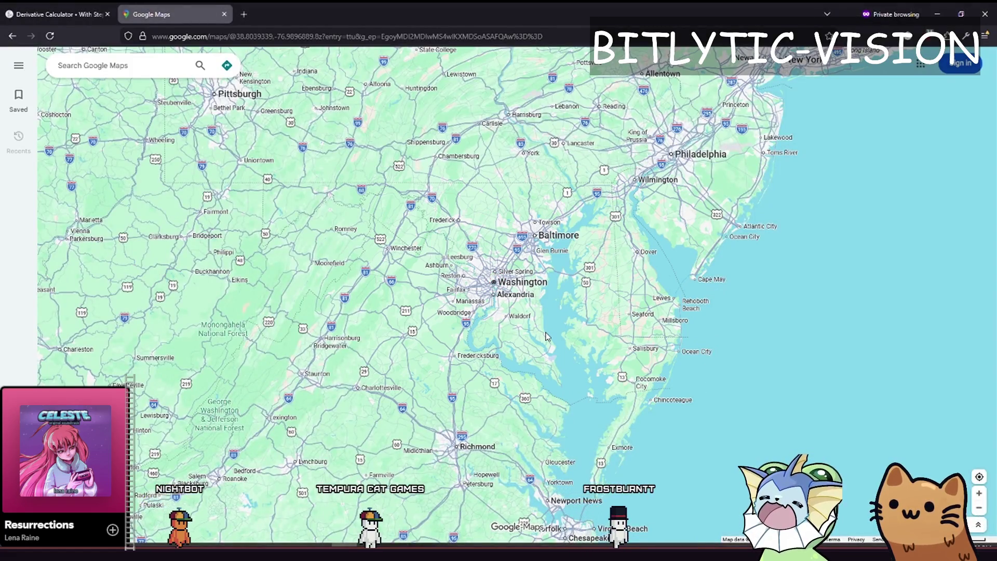
# Delete the Console.print(joy_input) line and blank line from controller_card_selector.gd and save
pyautogui.hotkey('alt', 'Tab')
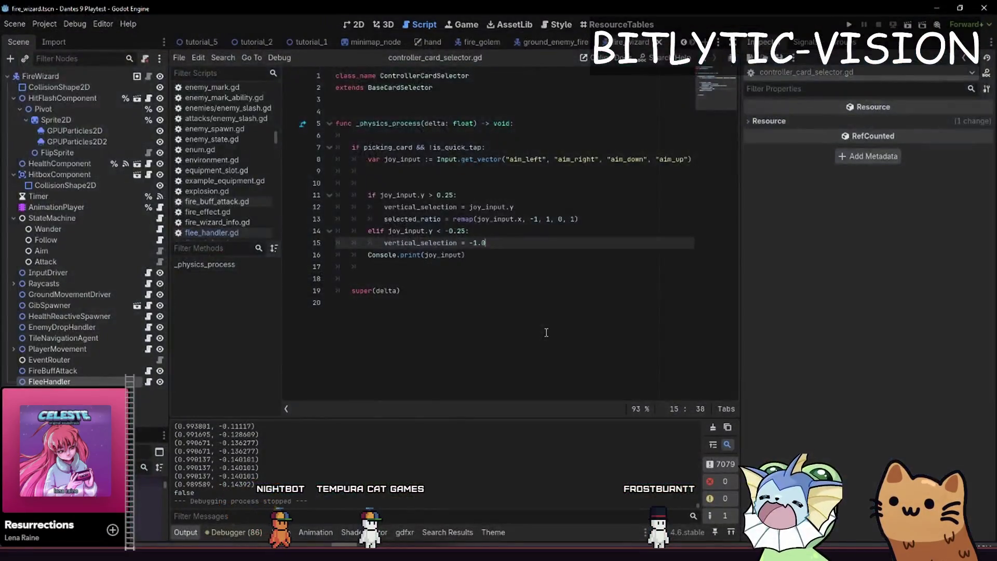
pyautogui.press('Down')
pyautogui.hotkey('ctrl', 'shift', 'k')
pyautogui.press('Up')
pyautogui.press('Up')
pyautogui.press('Up')
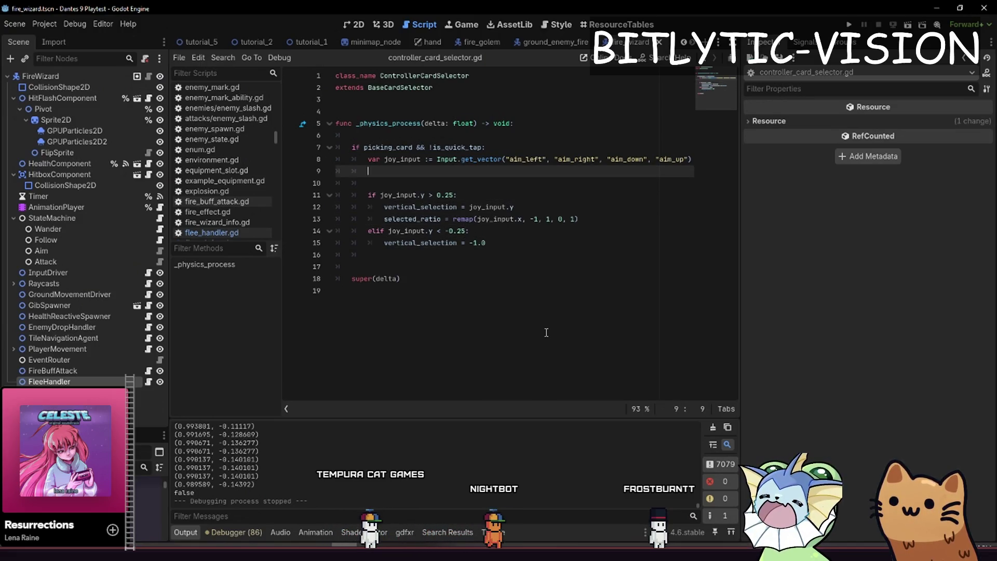
pyautogui.press('Down')
pyautogui.hotkey('ctrl', 'shift', 'k')
pyautogui.press('Down')
pyautogui.press('Down')
pyautogui.press('Down')
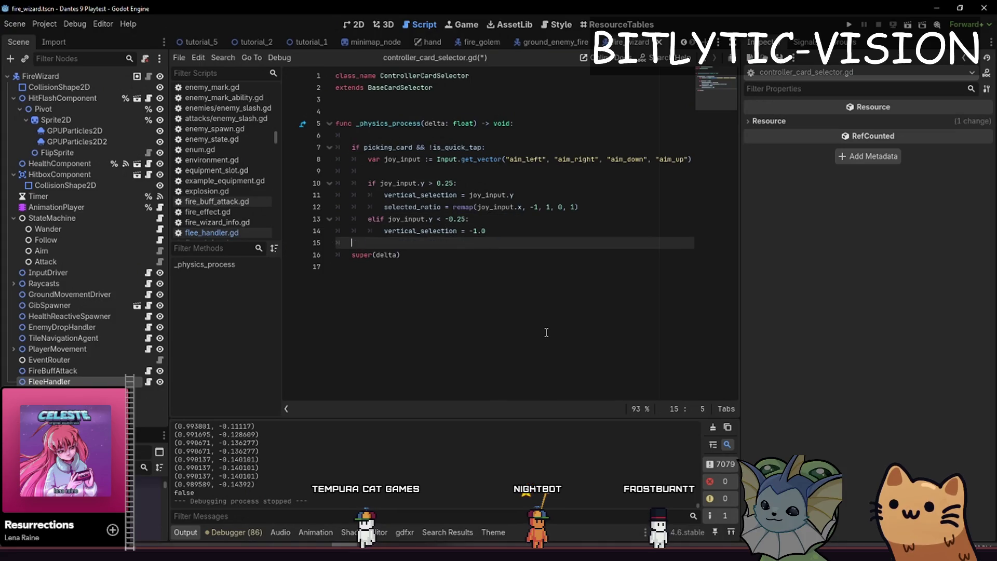
pyautogui.press('Up')
pyautogui.press('End')
pyautogui.hotkey('ctrl', 's')
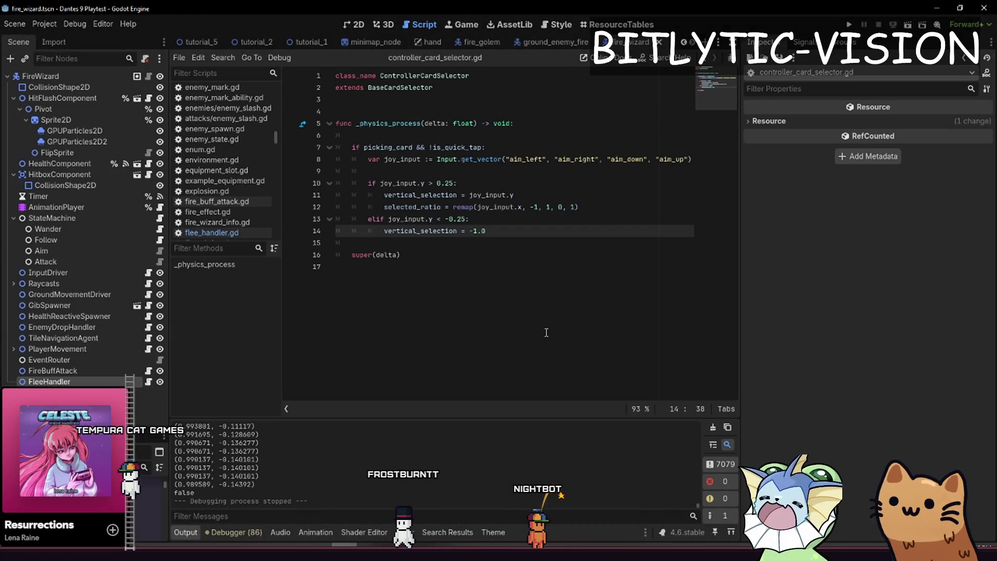
pyautogui.hotkey('alt', 'Tab')
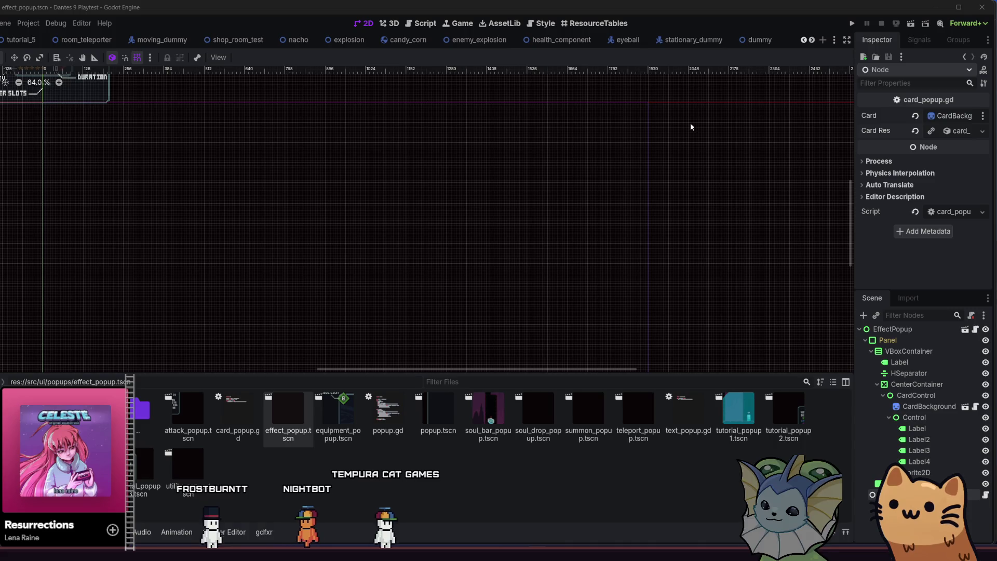
# Change the tutorial_popup2 label to 'These card types trigger immediately upon use' and save
pyautogui.hotkey('alt', 'shift', 'o')
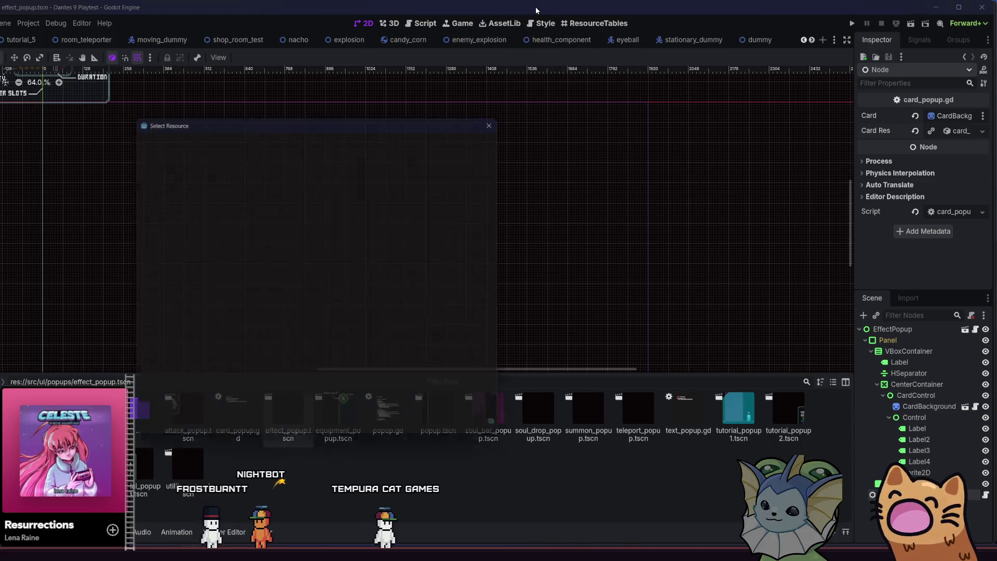
pyautogui.press('Return')
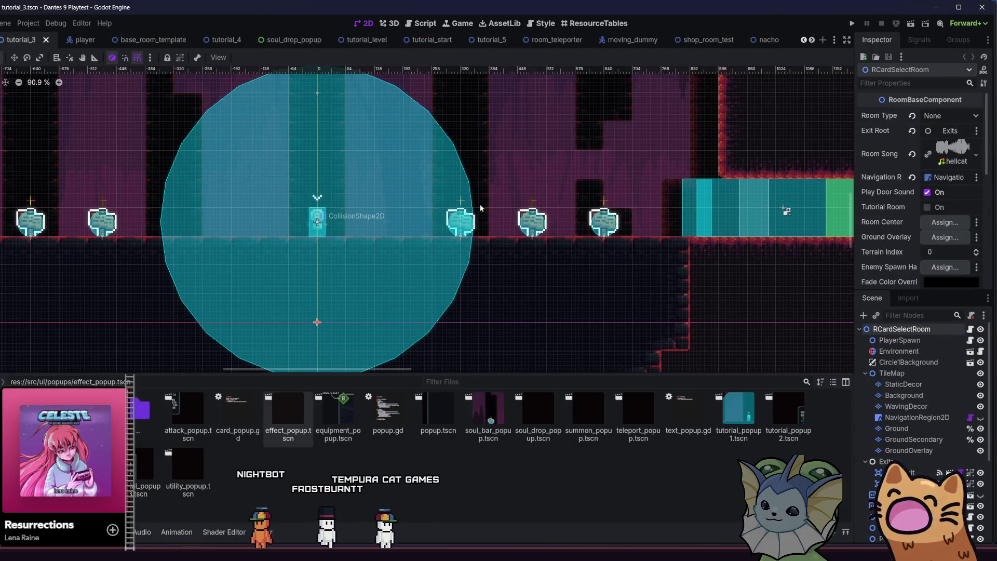
pyautogui.hscroll(-3, 312, 213)
pyautogui.click(127, 218)
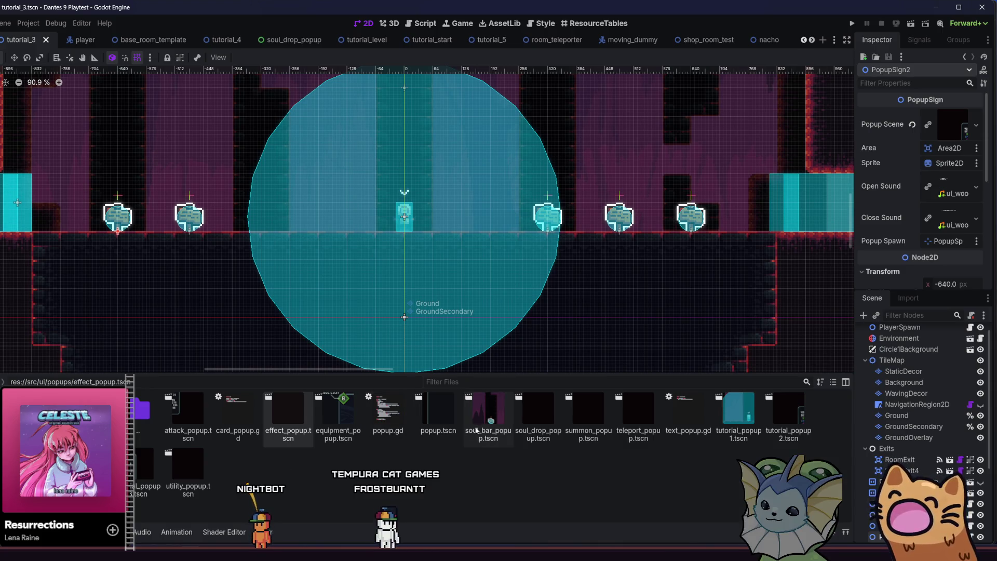
pyautogui.doubleClick(785, 431)
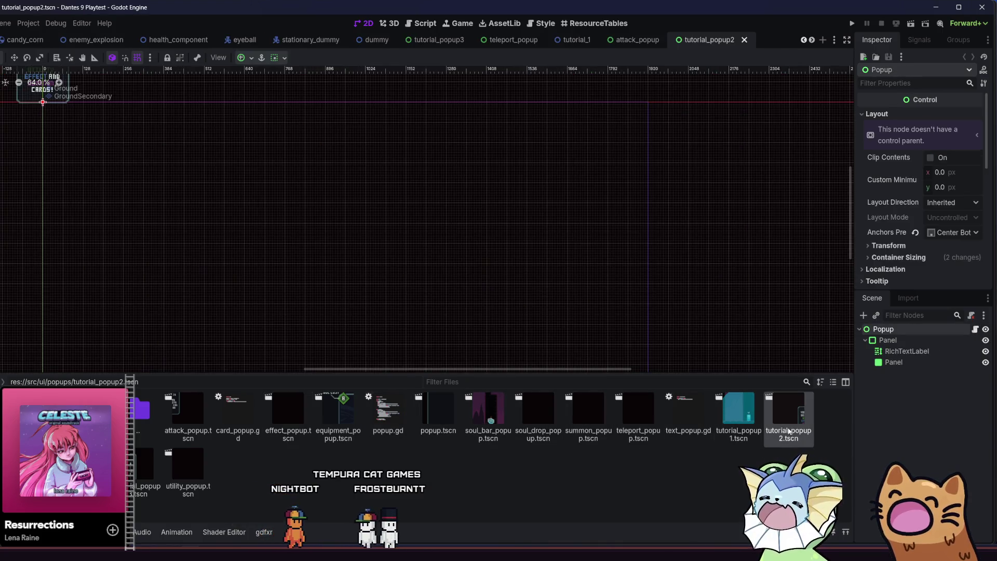
pyautogui.click(907, 351)
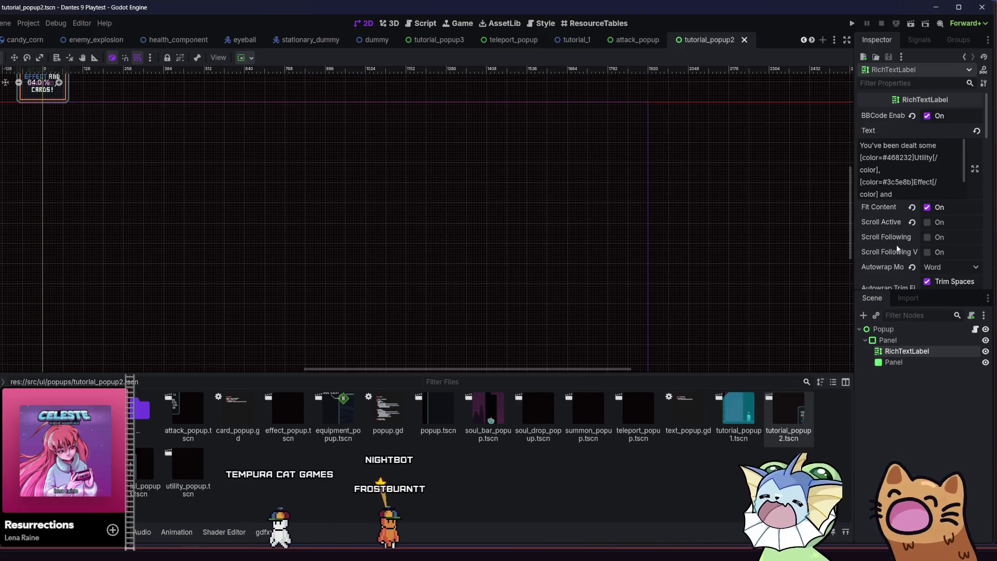
pyautogui.scroll(-5, 927, 182)
pyautogui.scroll(2, 892, 179)
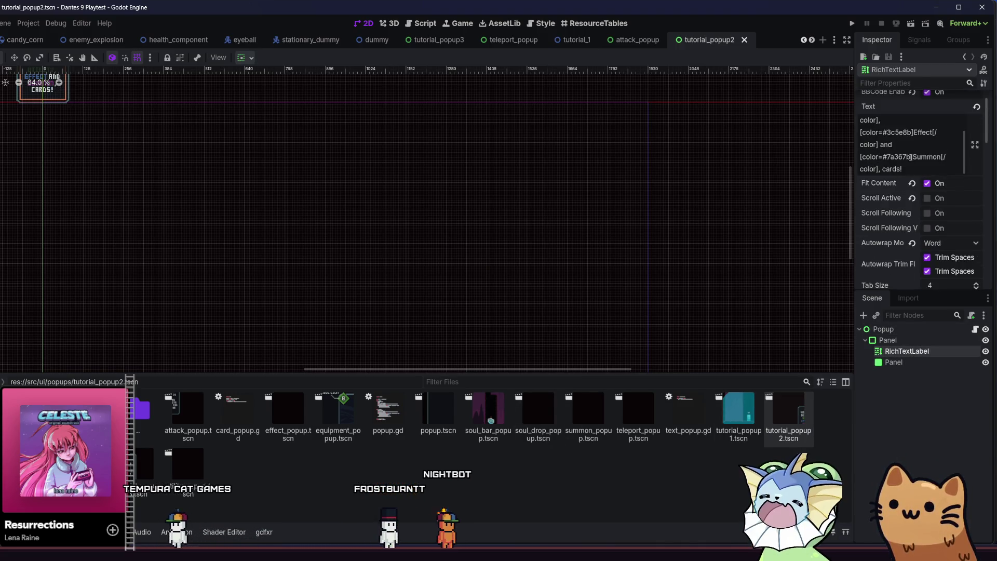
pyautogui.write(' Thes')
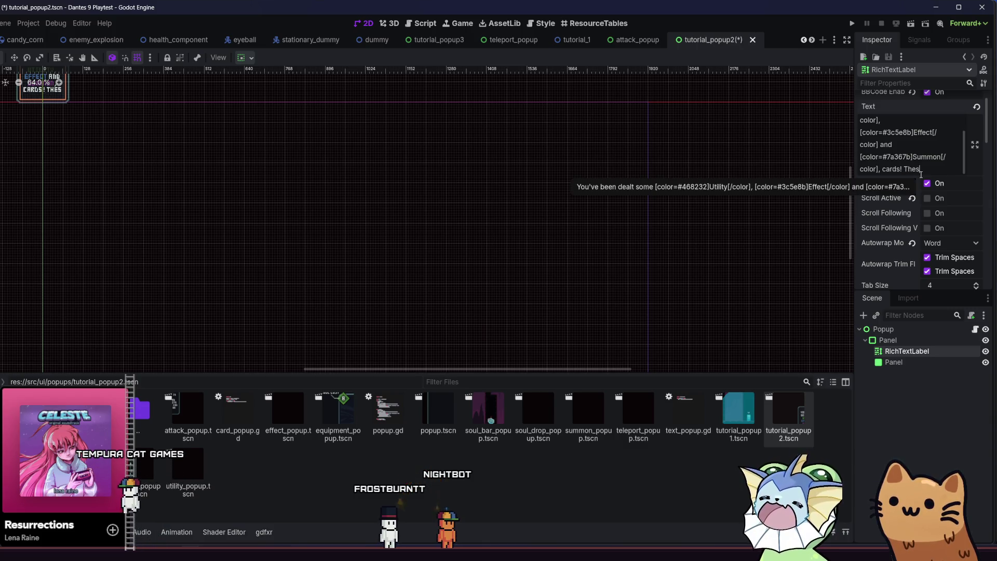
pyautogui.write('e trigger ')
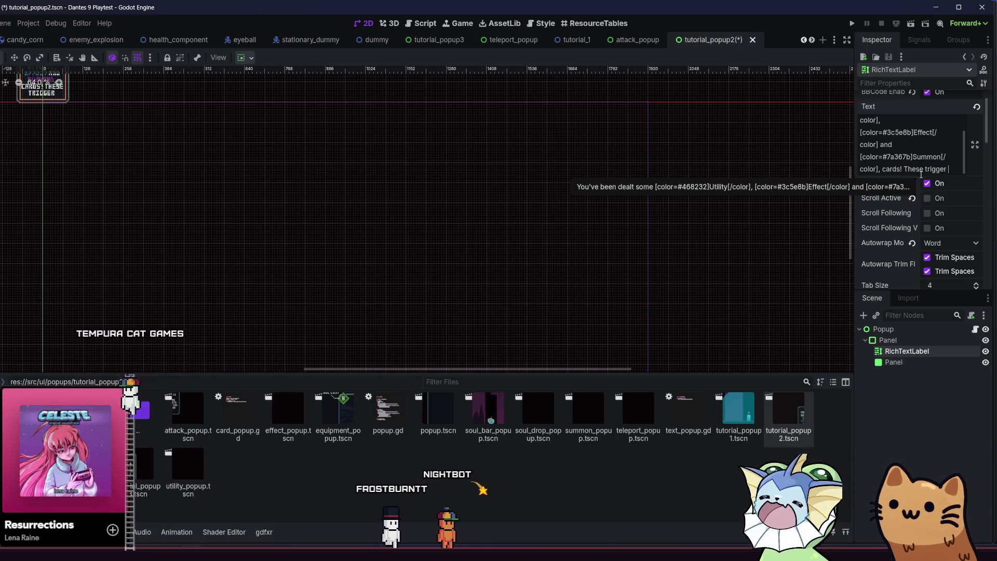
pyautogui.write('Immediately')
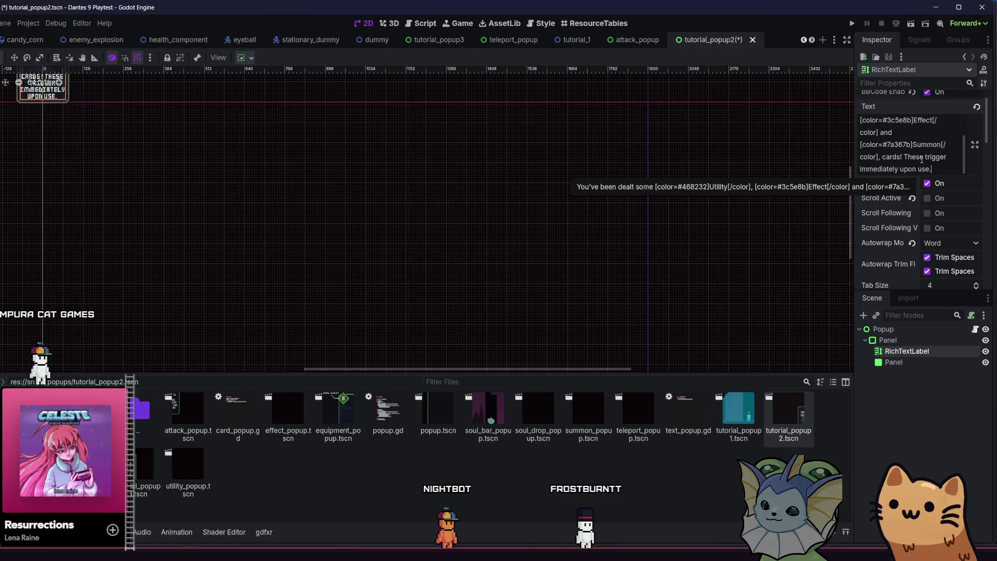
pyautogui.click(921, 157)
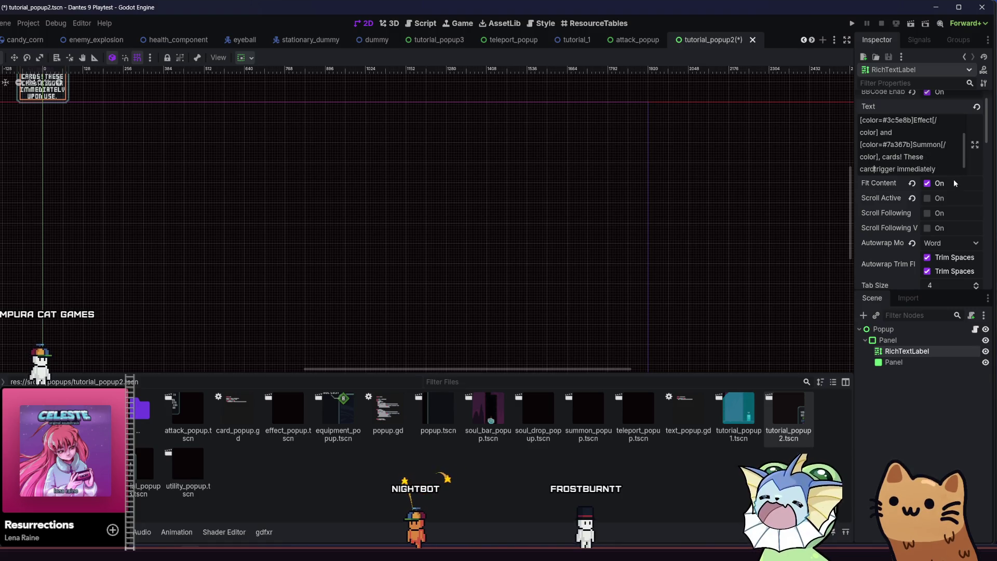
pyautogui.hotkey('ctrl', 's')
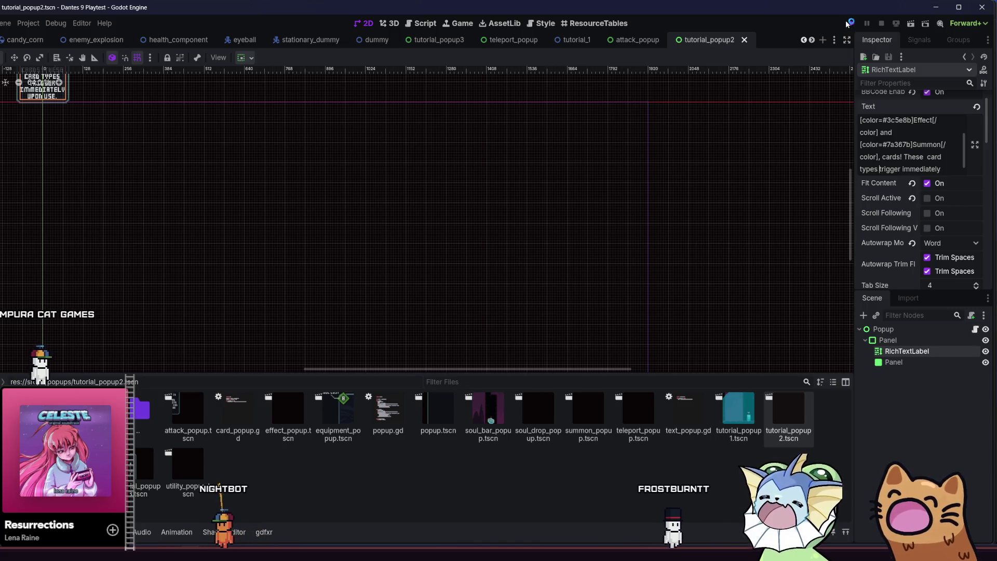
# Set the popup Panel's Custom Minimum Size x to 240, save, and relaunch the game
pyautogui.click(849, 23)
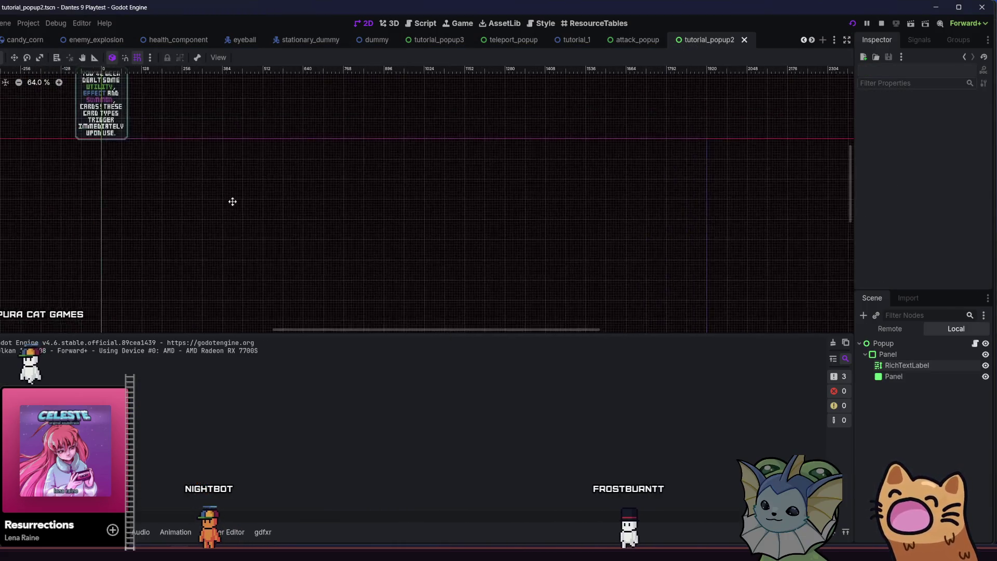
pyautogui.moveTo(232, 201); pyautogui.dragTo(262, 254)
pyautogui.click(893, 365)
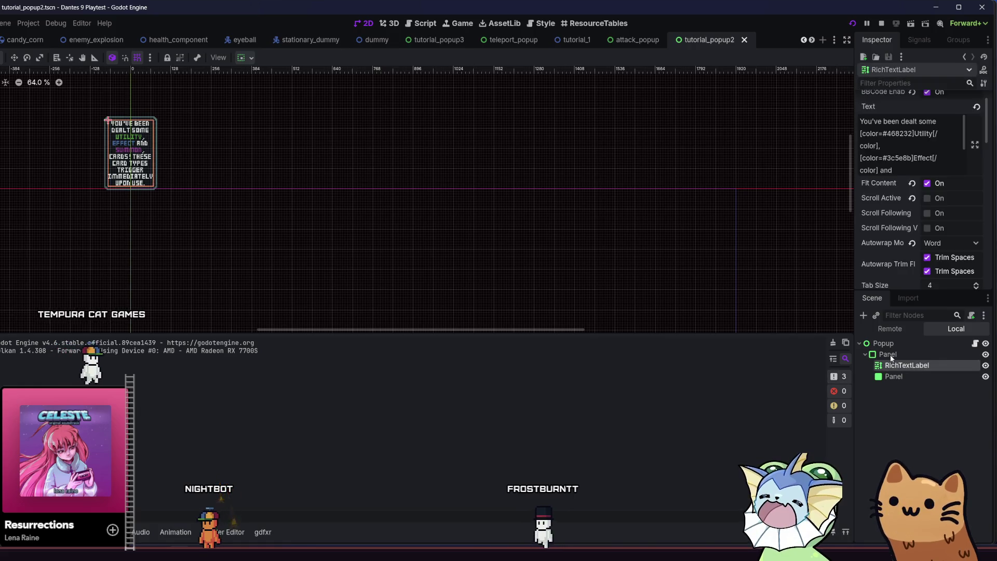
pyautogui.click(888, 354)
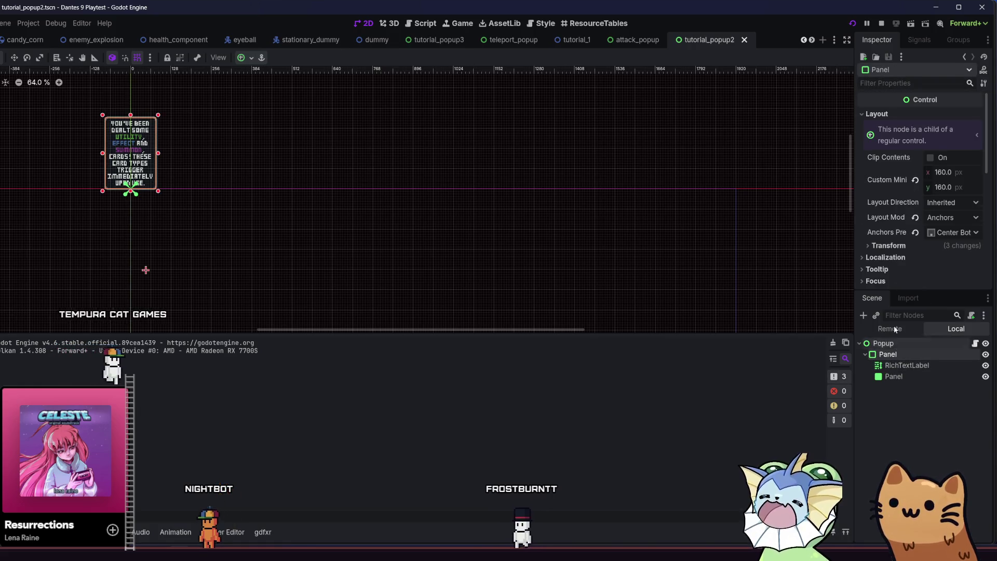
pyautogui.click(956, 173)
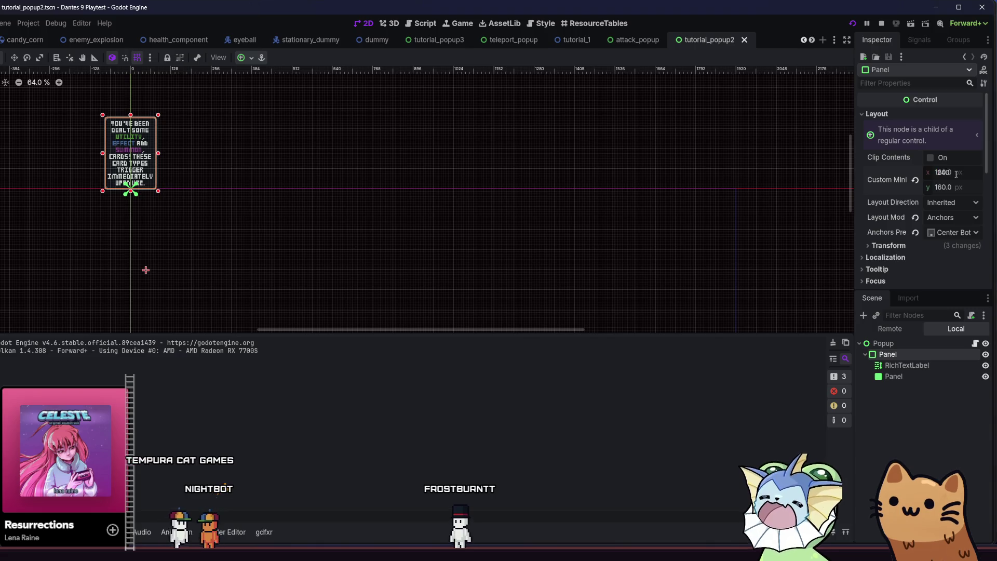
pyautogui.press('Return')
pyautogui.hotkey('ctrl', 's')
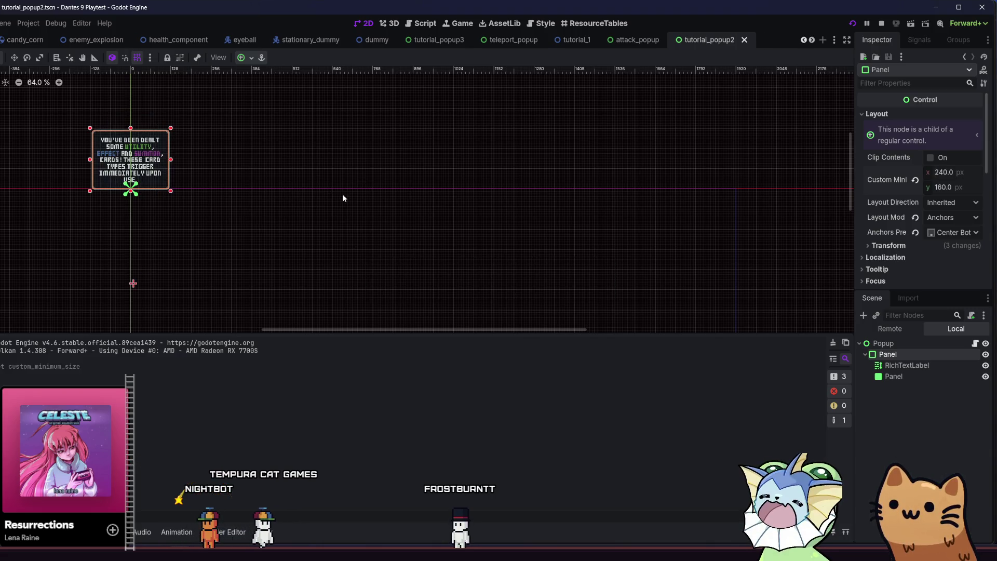
pyautogui.press('F5')
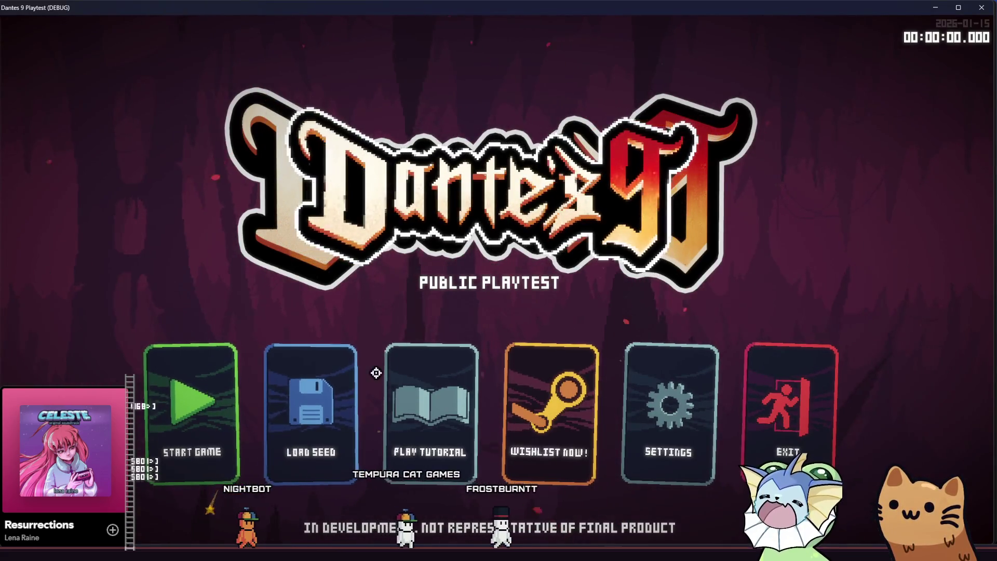
# Start the tutorial and teleport to the equipment card room via the debug Level menu
pyautogui.click(406, 401)
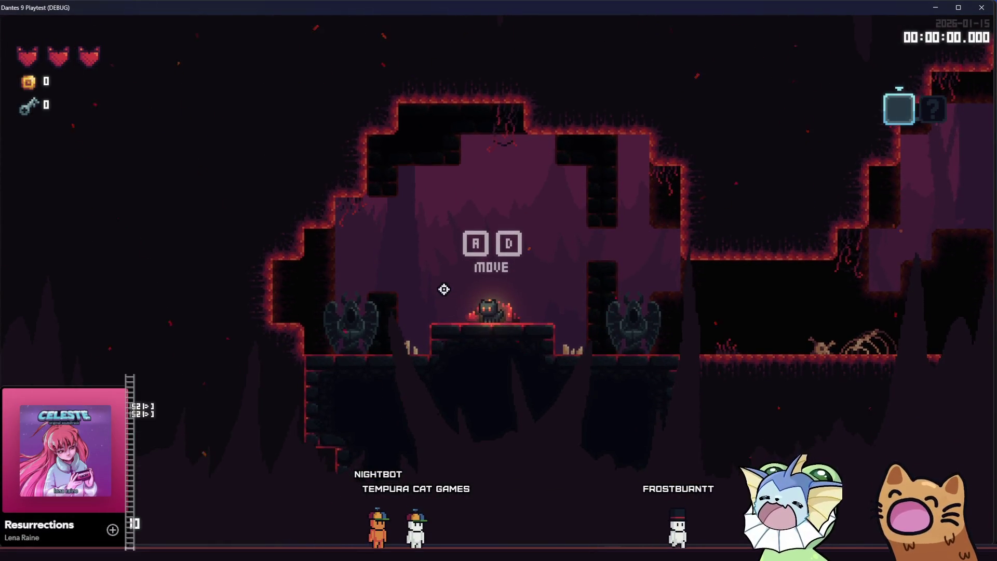
pyautogui.press('F1')
pyautogui.click(84, 134)
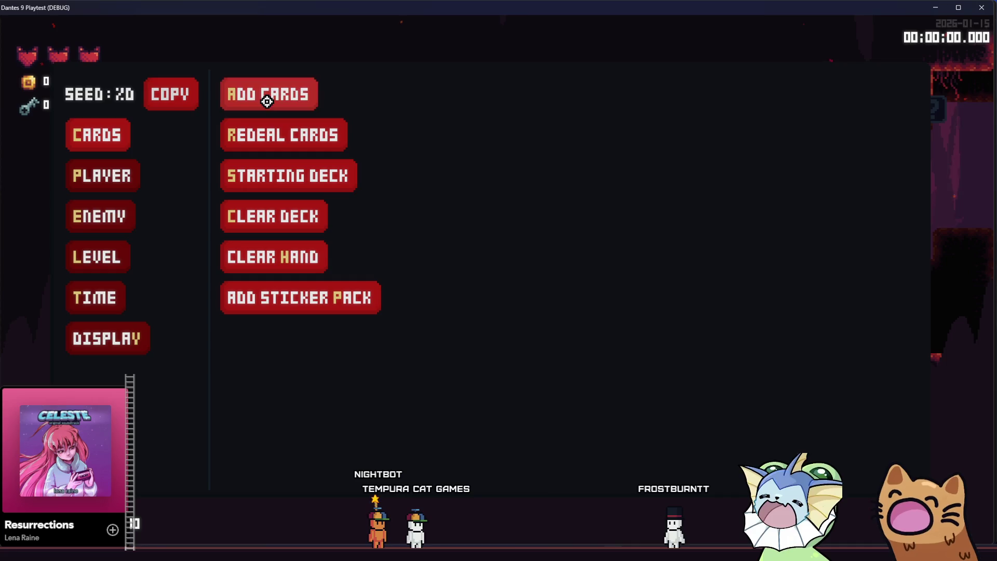
pyautogui.click(267, 102)
pyautogui.click(98, 257)
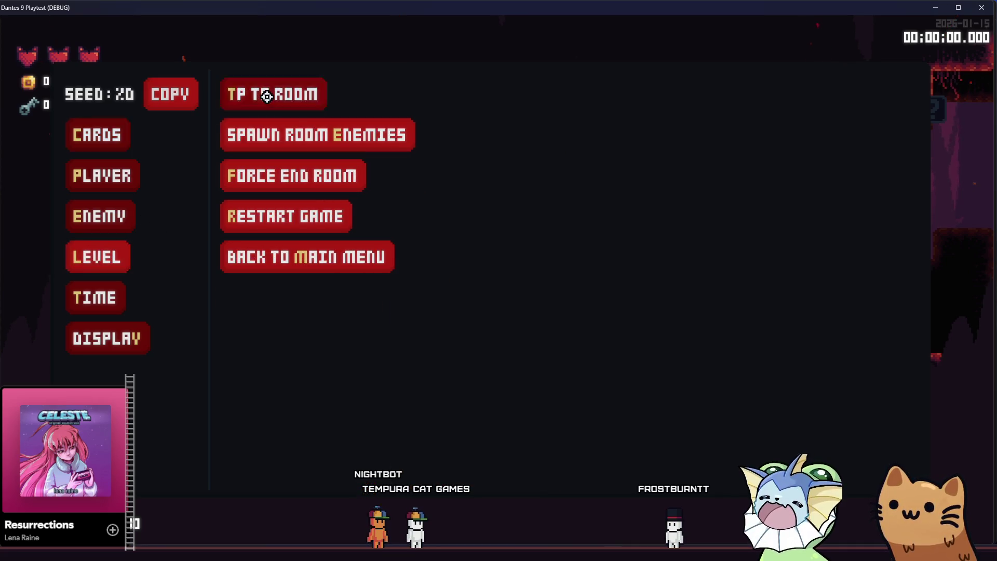
pyautogui.click(312, 94)
pyautogui.click(493, 175)
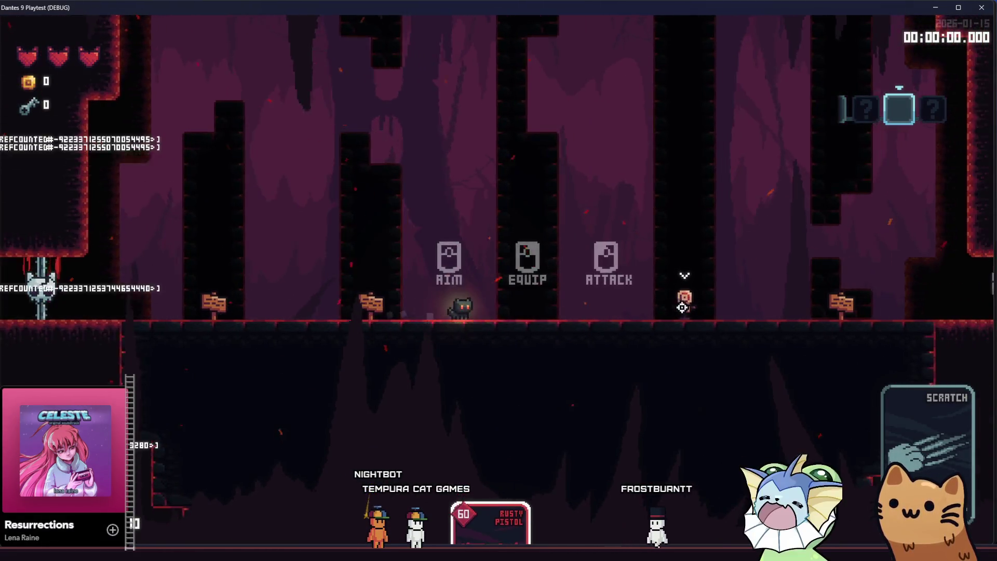
# Equip and fire the Rusty Pistol, reach the utility cards sign, then stop and relaunch the game
pyautogui.rightClick(681, 306)
pyautogui.click(681, 307)
pyautogui.press('a')
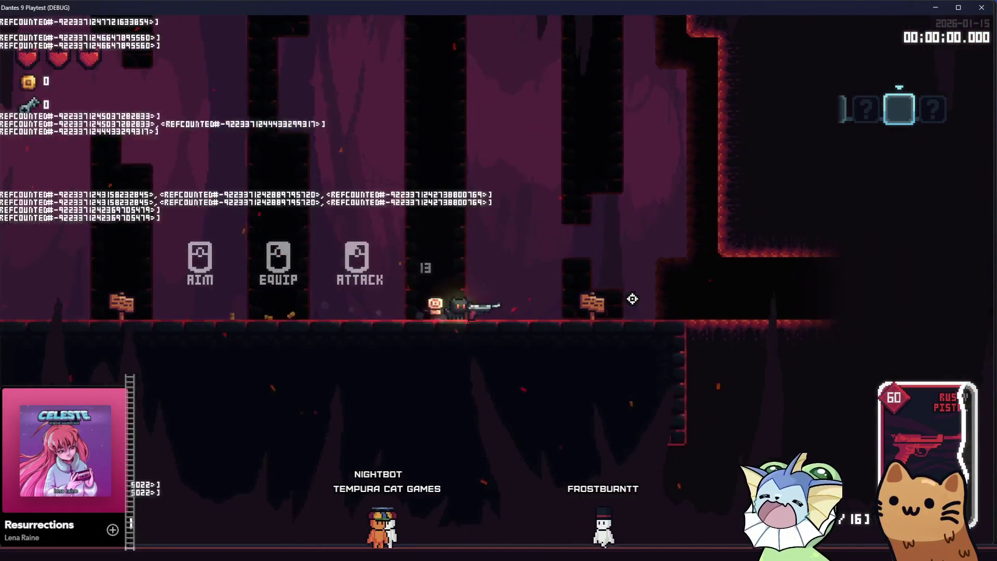
pyautogui.press('r')
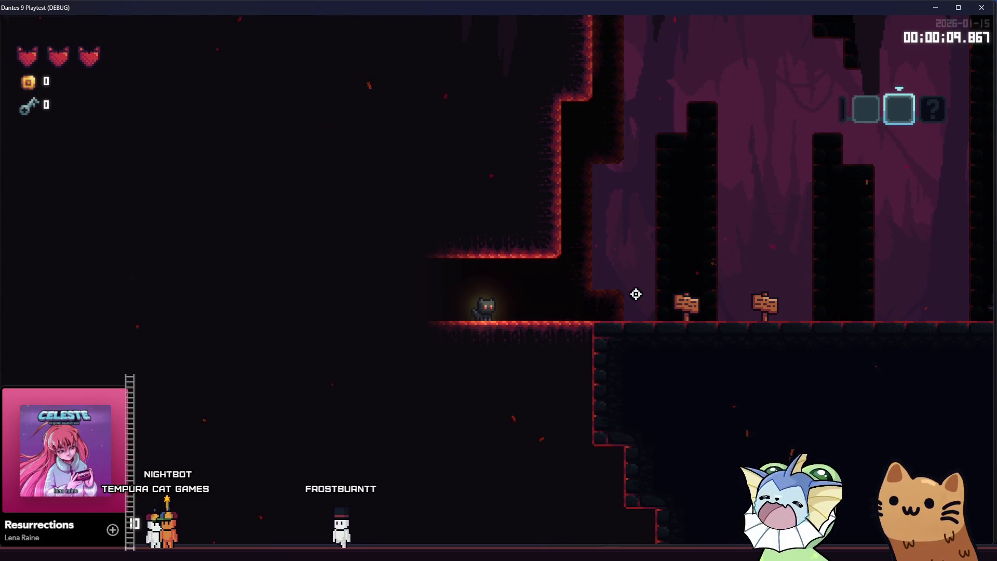
pyautogui.press('d')
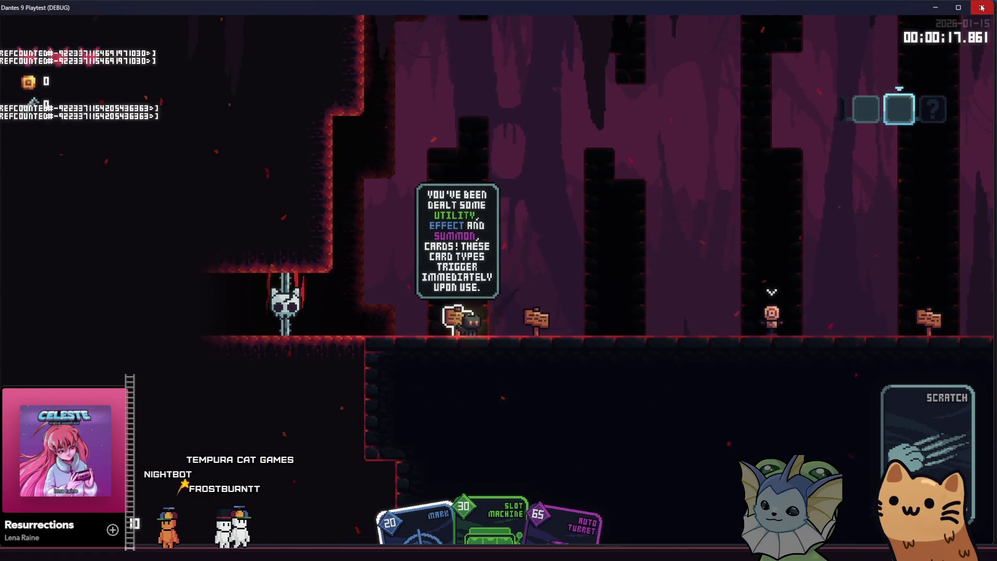
pyautogui.press('F8')
pyautogui.press('F5')
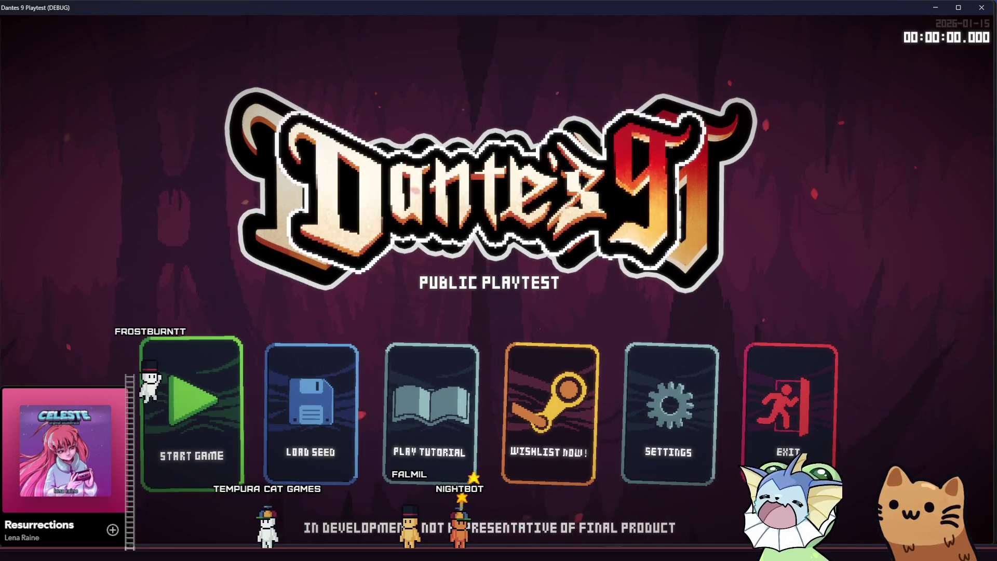
# Start the tutorial again and teleport to EquipmentCardRoom using the debug Level options
pyautogui.click(438, 407)
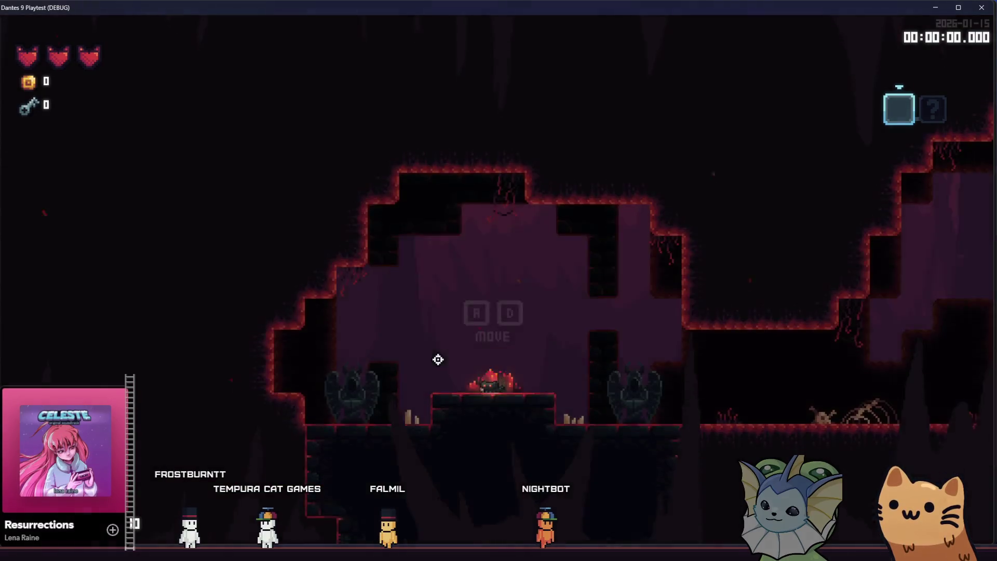
pyautogui.press('d')
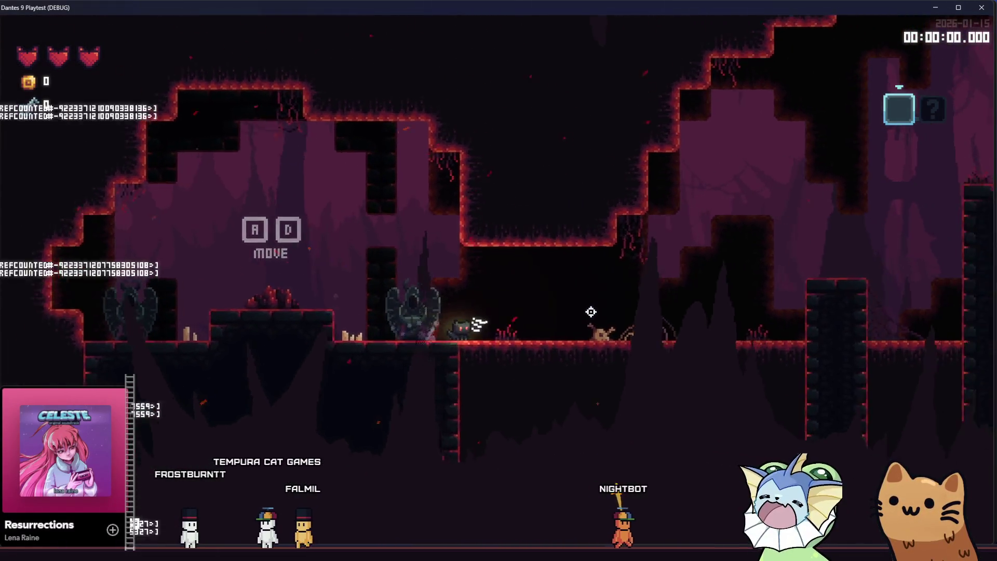
pyautogui.press('F1')
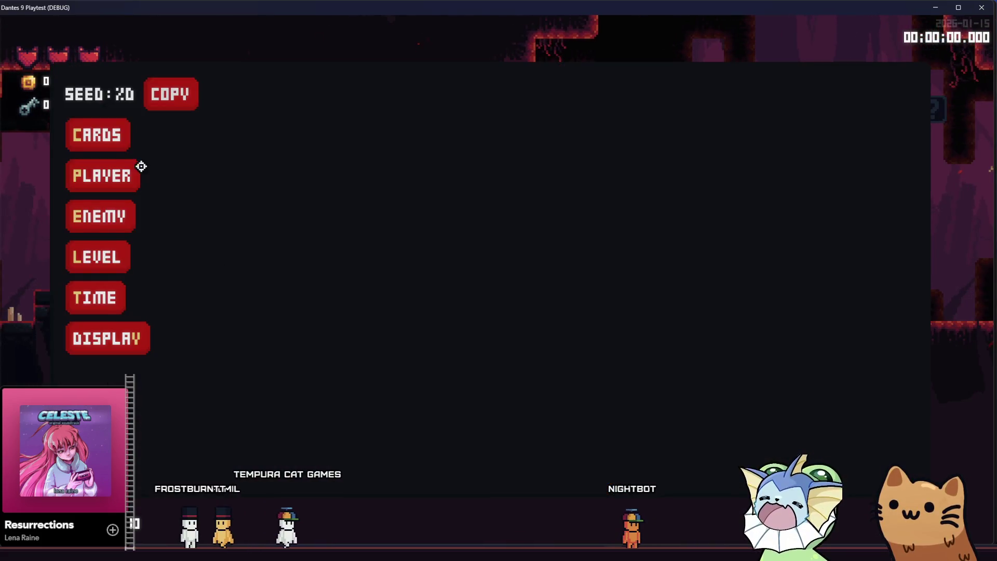
pyautogui.click(121, 145)
pyautogui.click(99, 256)
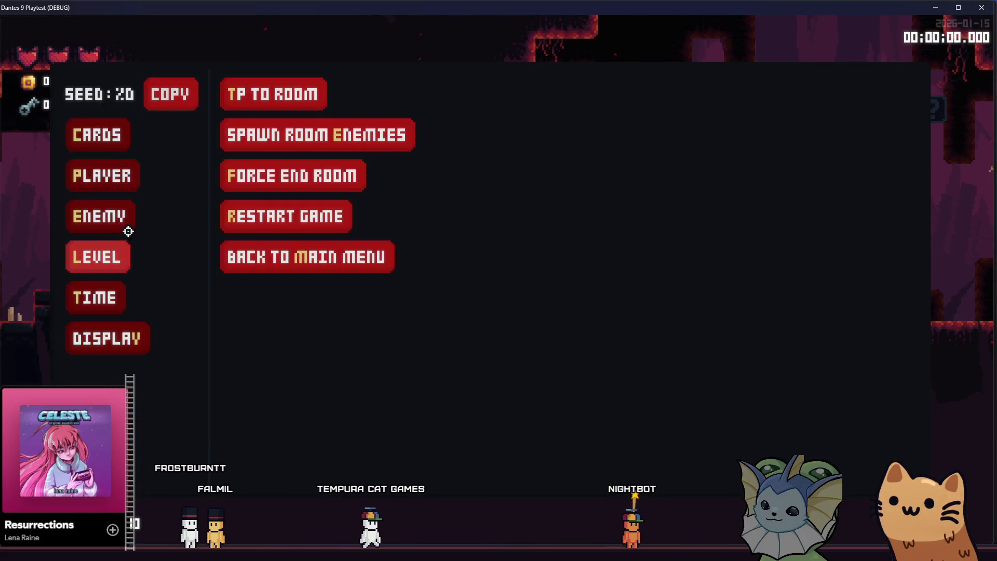
pyautogui.click(300, 104)
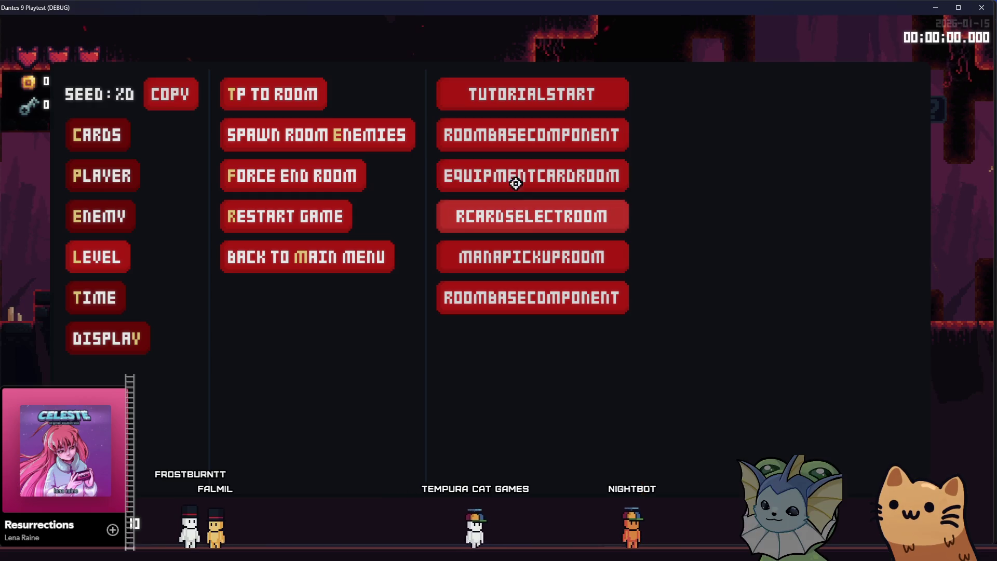
pyautogui.click(516, 183)
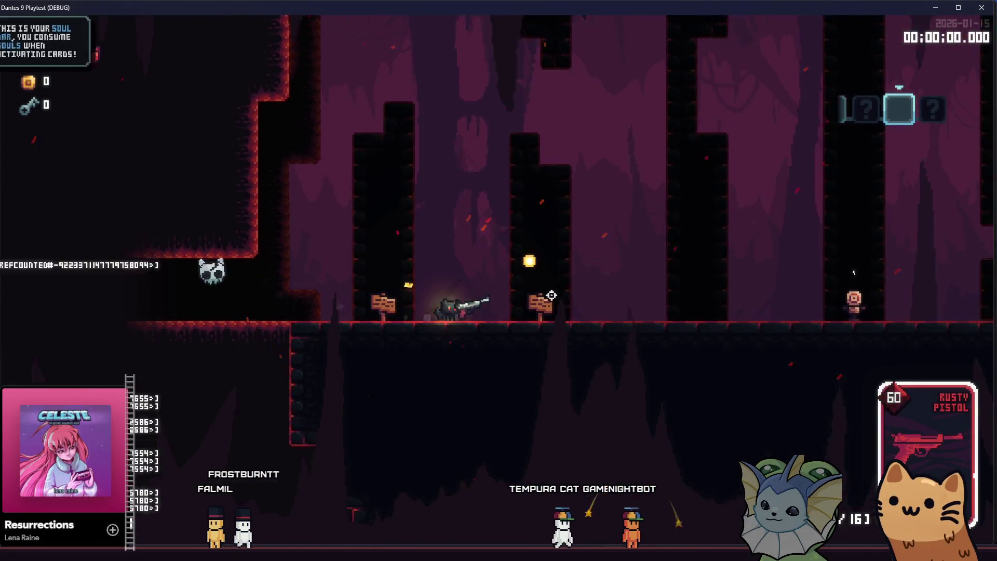
# Fire the pistol, advance to the next room and walk onto the utility cards sign
pyautogui.press('d')
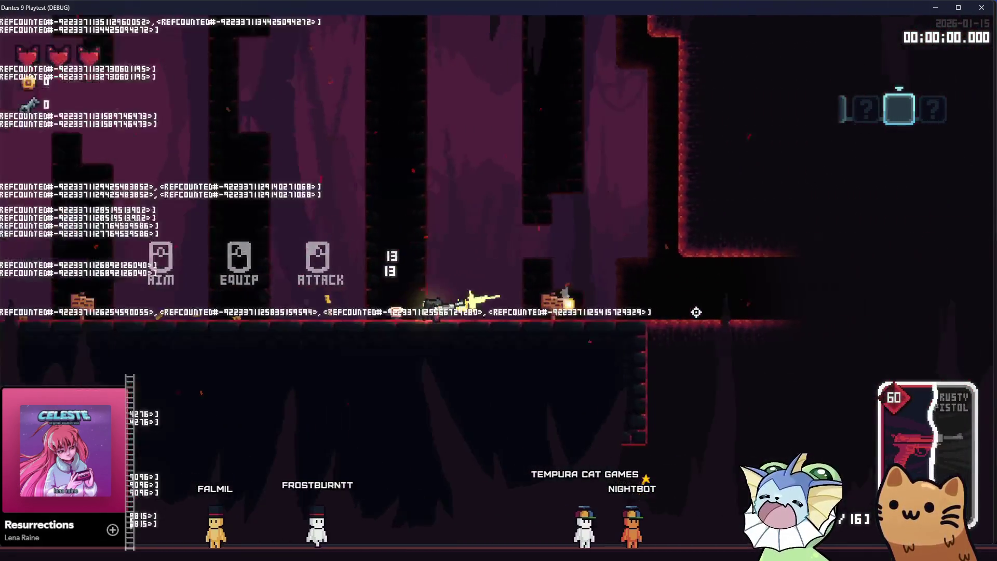
pyautogui.click(696, 312)
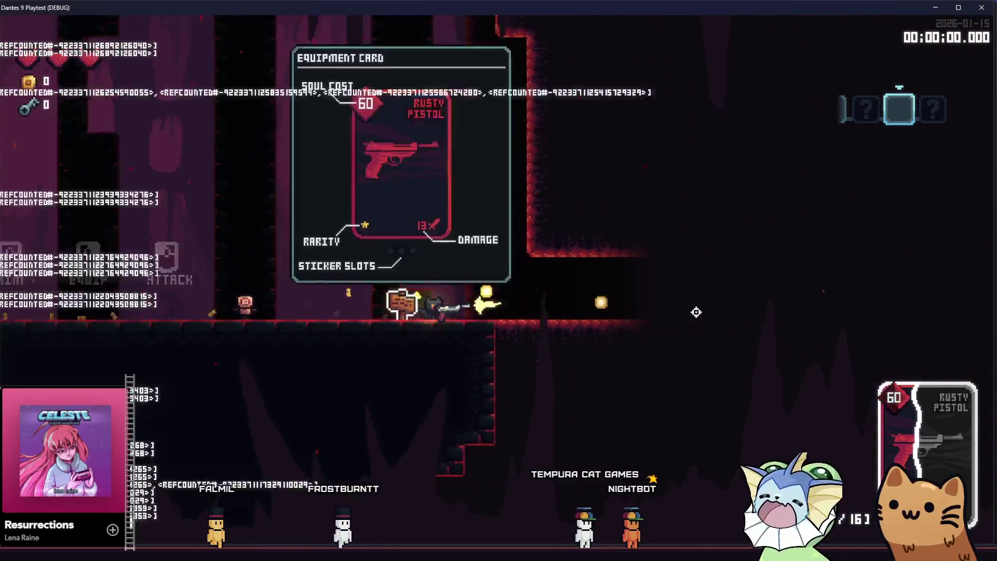
pyautogui.press('r')
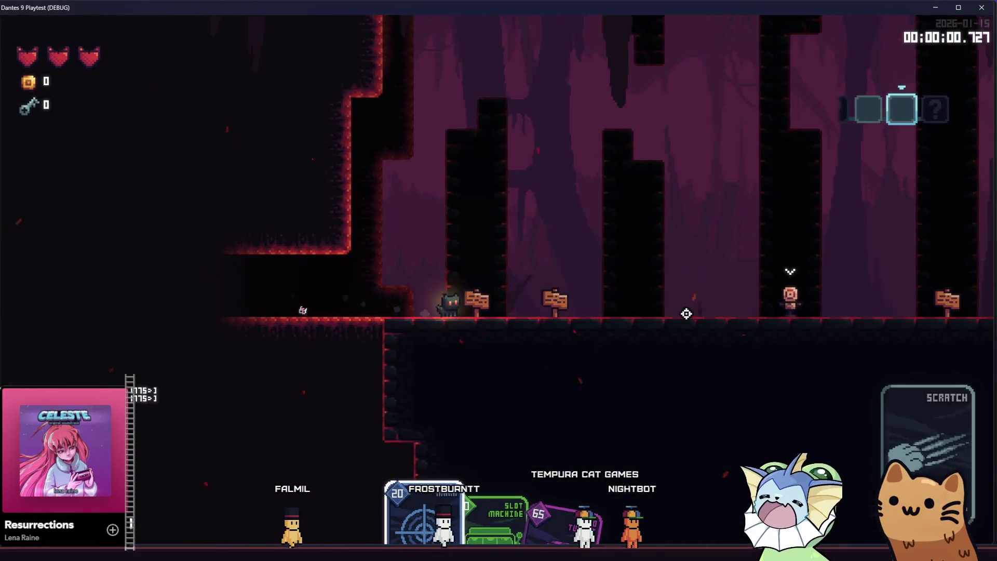
pyautogui.press('d')
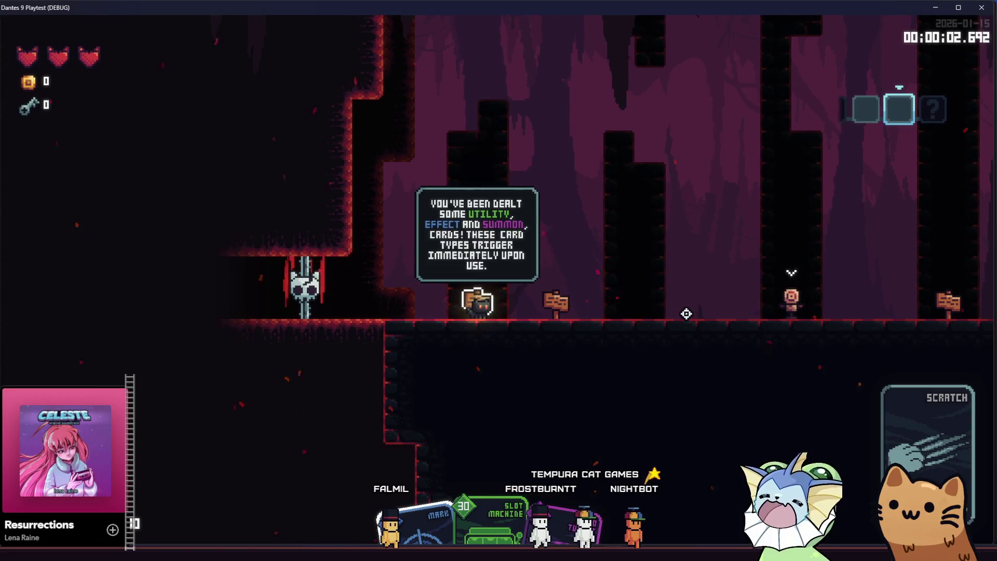
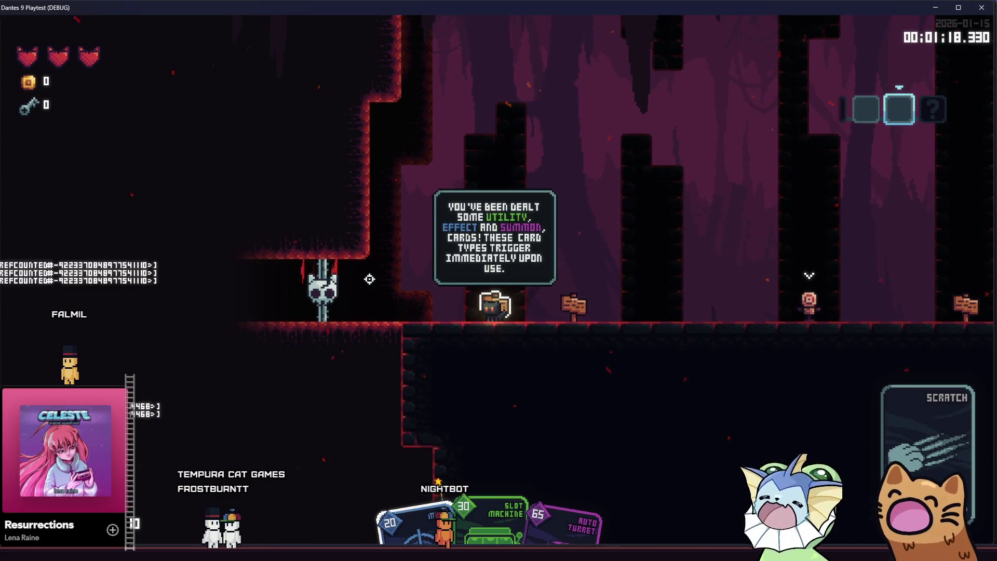
# Play the Slot Machine card, then open the Deck view and inspect the SMG card's stats
pyautogui.click(383, 274)
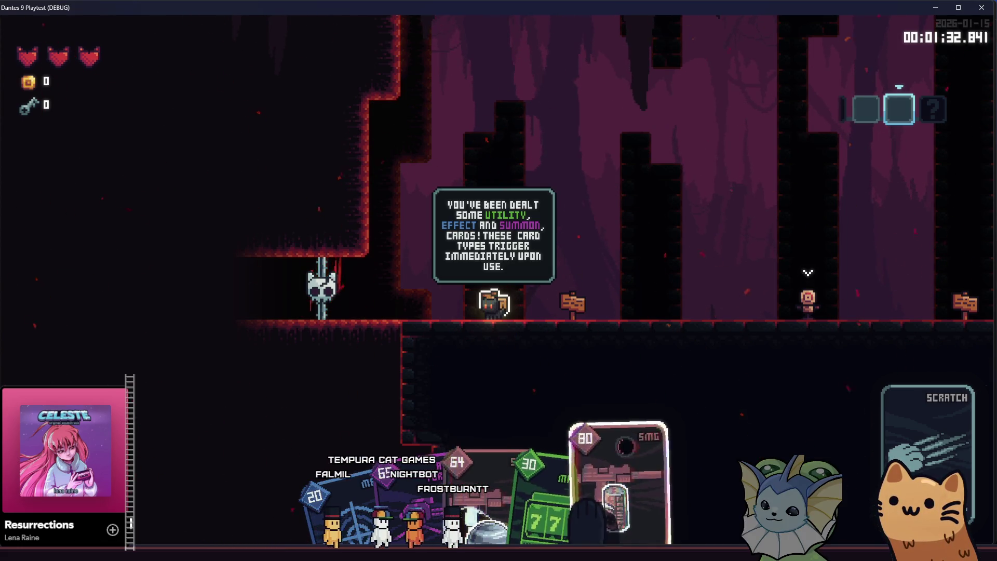
pyautogui.press('Escape')
pyautogui.moveTo(494, 276)
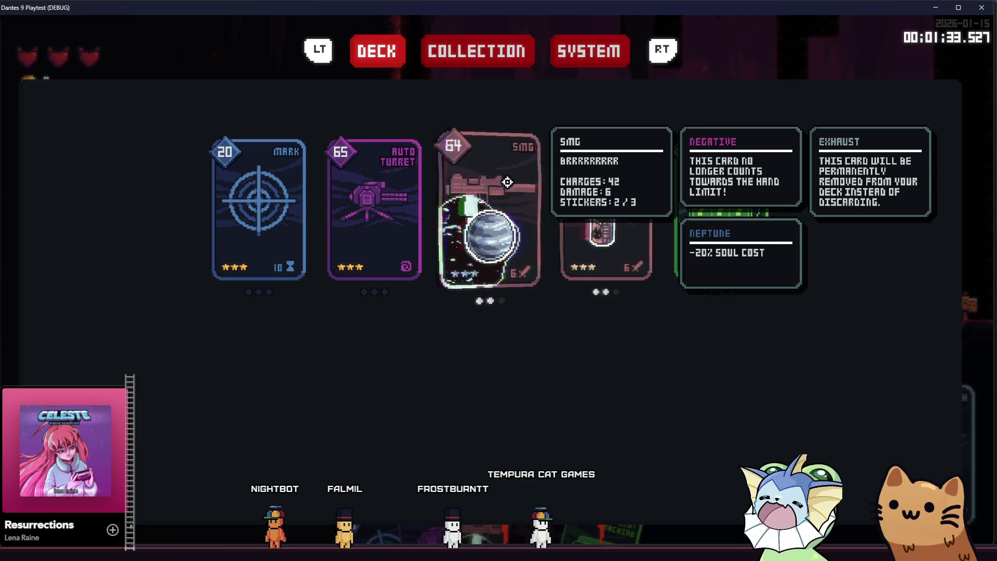
pyautogui.moveTo(601, 143)
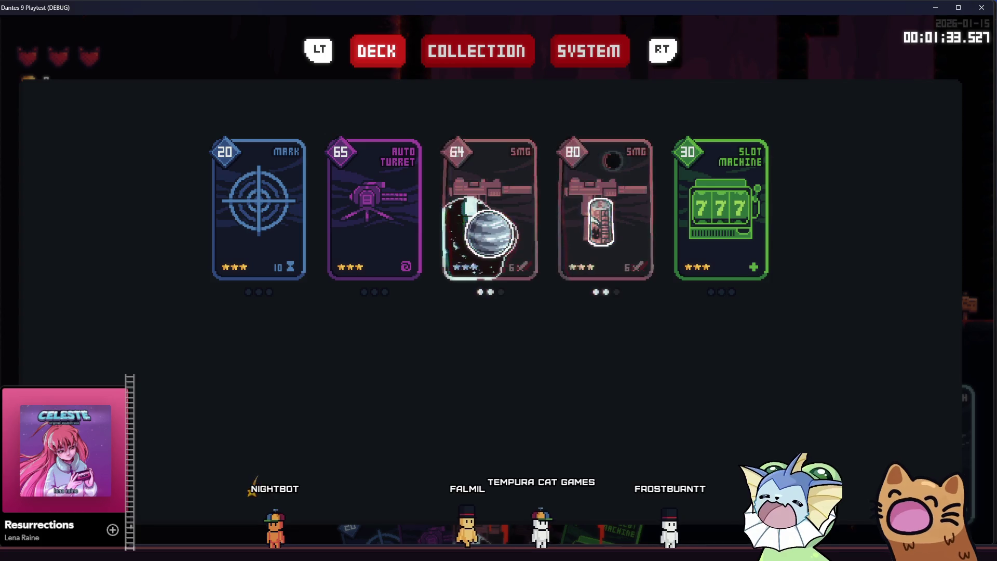
# Set the video Quality to HELLA LOW, then reopen Video settings and pick another quality level
pyautogui.click(589, 50)
pyautogui.click(375, 86)
pyautogui.click(416, 174)
pyautogui.click(431, 275)
pyautogui.press('Escape')
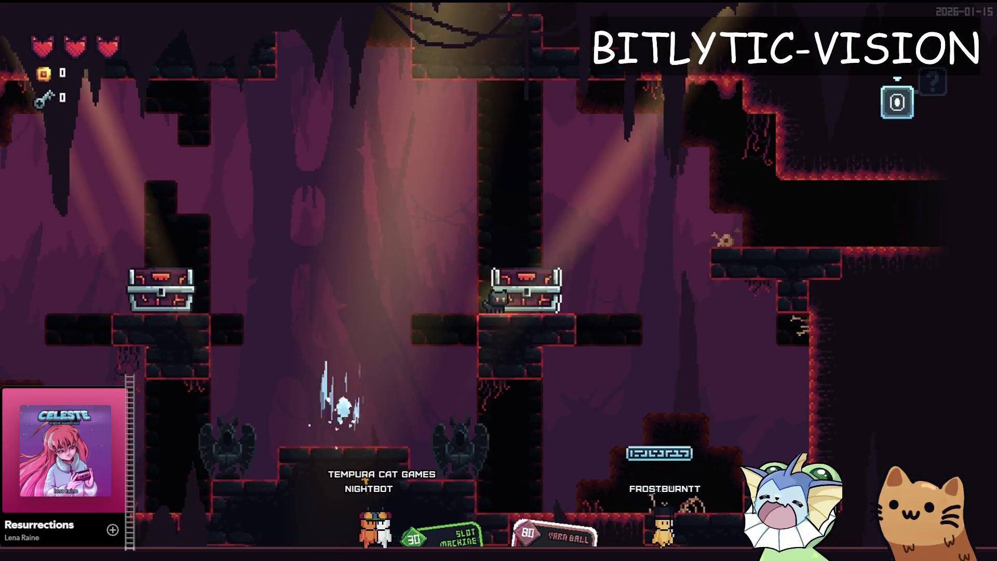
pyautogui.press('Escape')
pyautogui.click(410, 94)
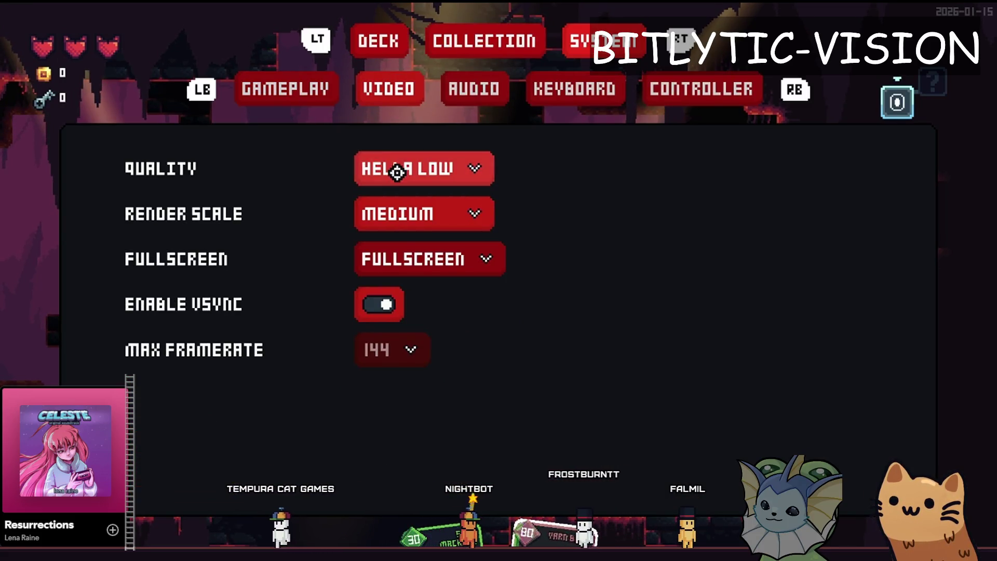
pyautogui.click(396, 169)
pyautogui.click(383, 204)
pyautogui.press('Escape')
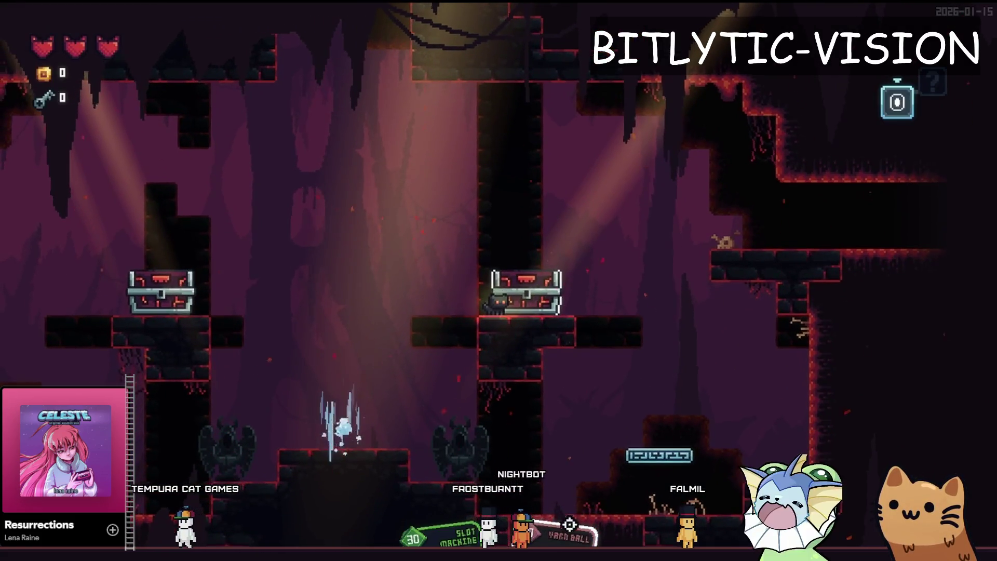
# Toggle the debug panel, recheck the Quality list, and bring up the hand of cards
pyautogui.press('`')
pyautogui.press('Escape')
pyautogui.click(389, 89)
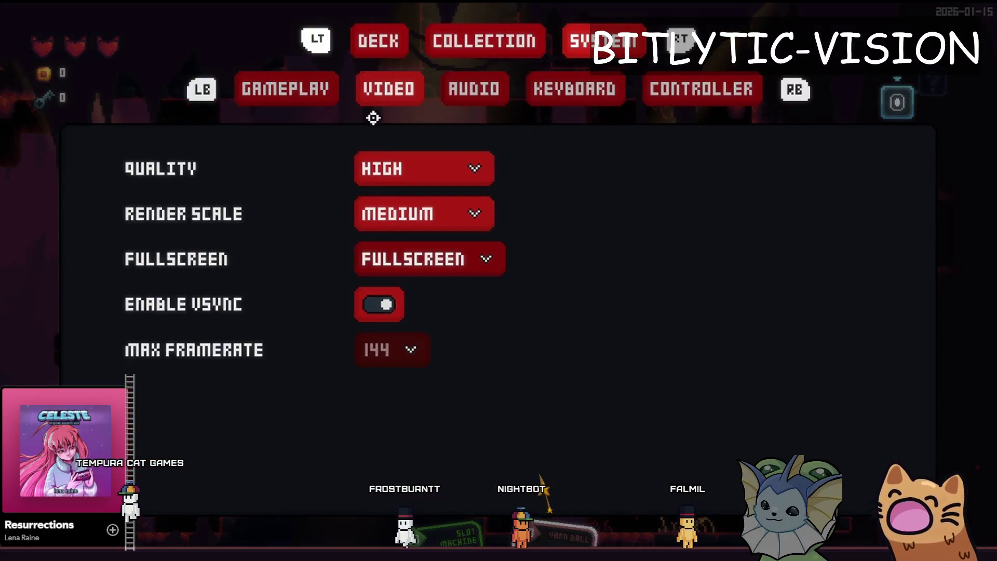
pyautogui.click(395, 171)
pyautogui.press('Escape')
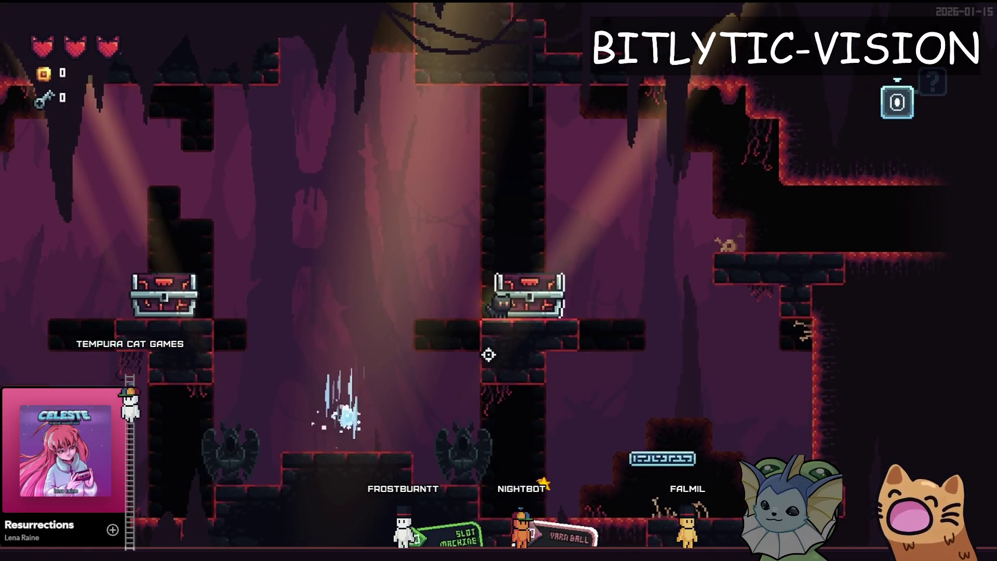
pyautogui.press('Down')
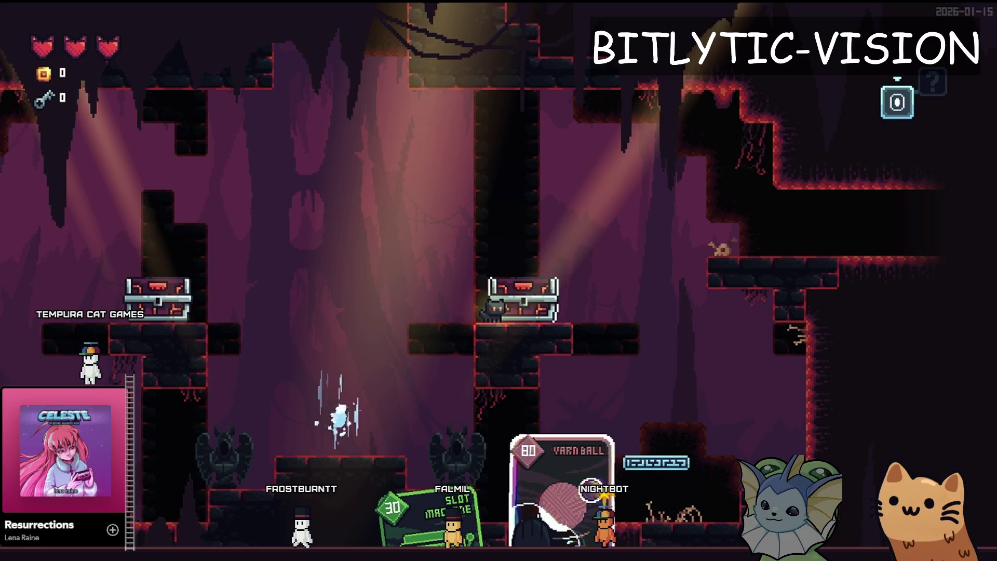
# Review the Deck view and the Video quality list in the pause menu, then resume the level
pyautogui.press('Escape')
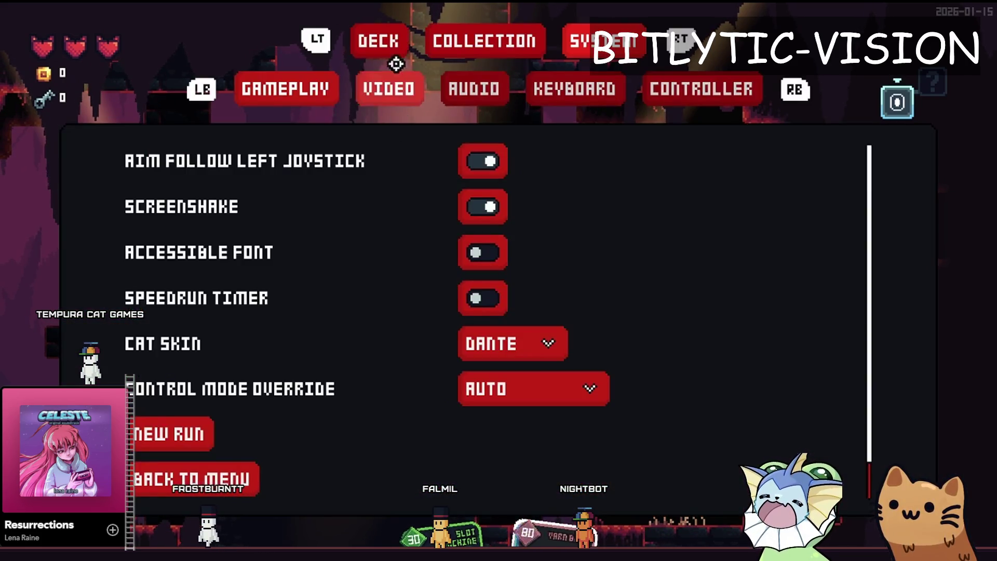
pyautogui.press('q')
pyautogui.moveTo(146, 465)
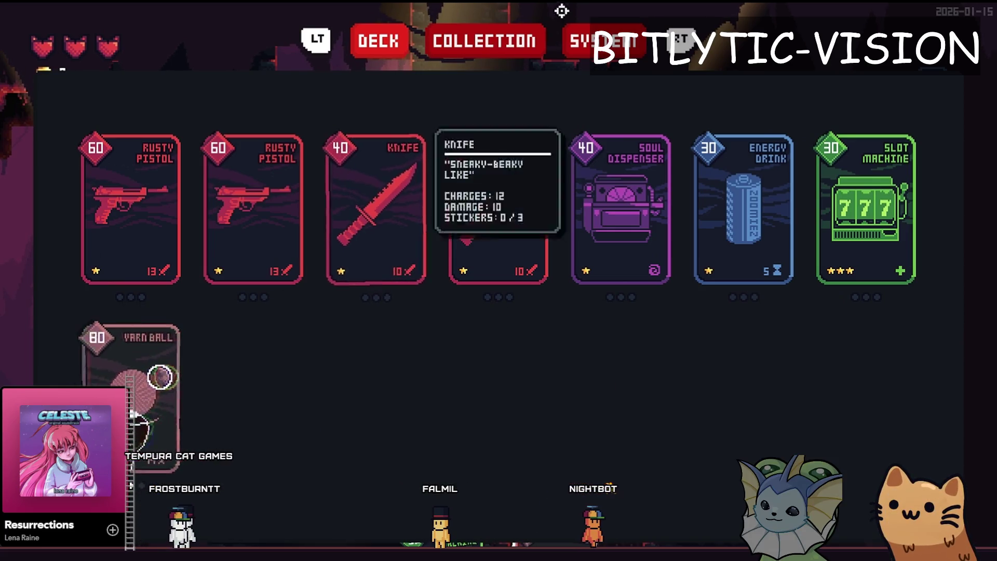
pyautogui.press('e')
pyautogui.click(396, 99)
pyautogui.click(415, 168)
pyautogui.click(305, 75)
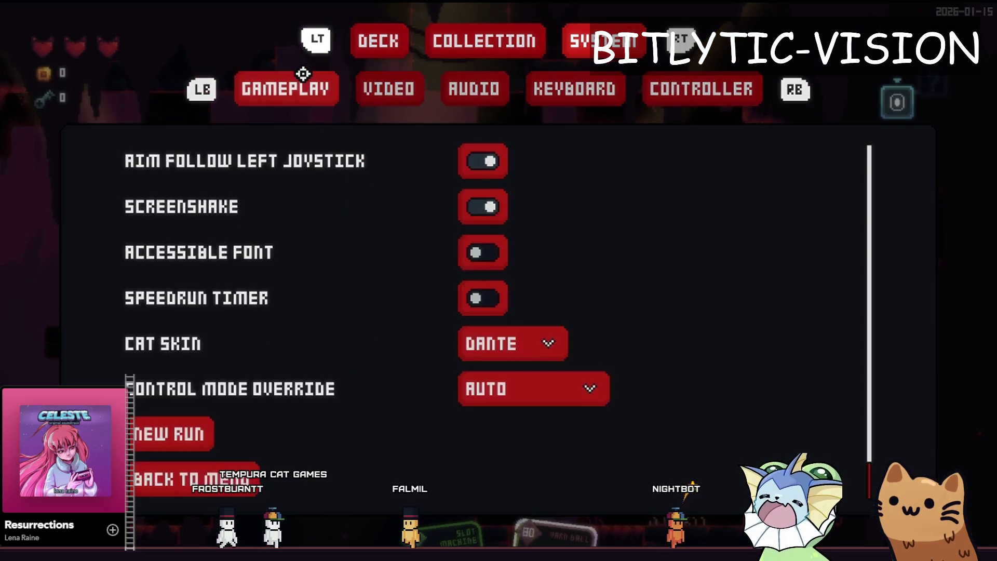
pyautogui.press('q')
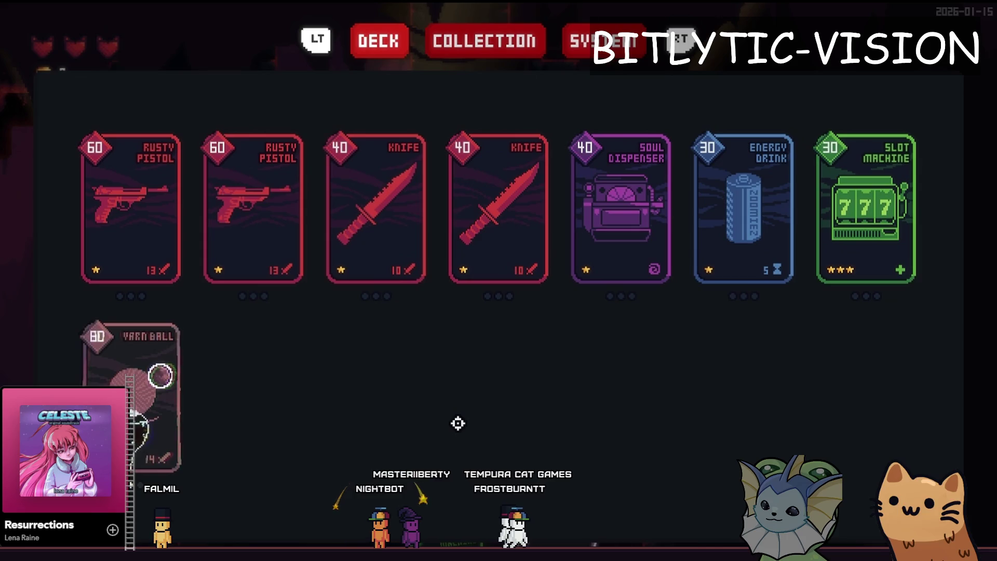
pyautogui.press('Escape')
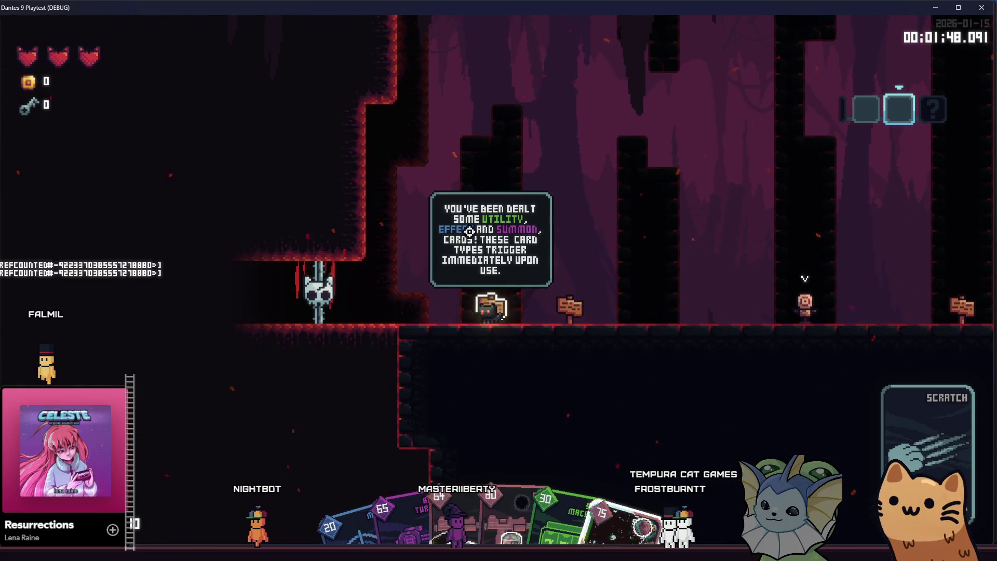
# Scratch-attack, then equip the SMG card and fire it at the training dummy
pyautogui.click(574, 268)
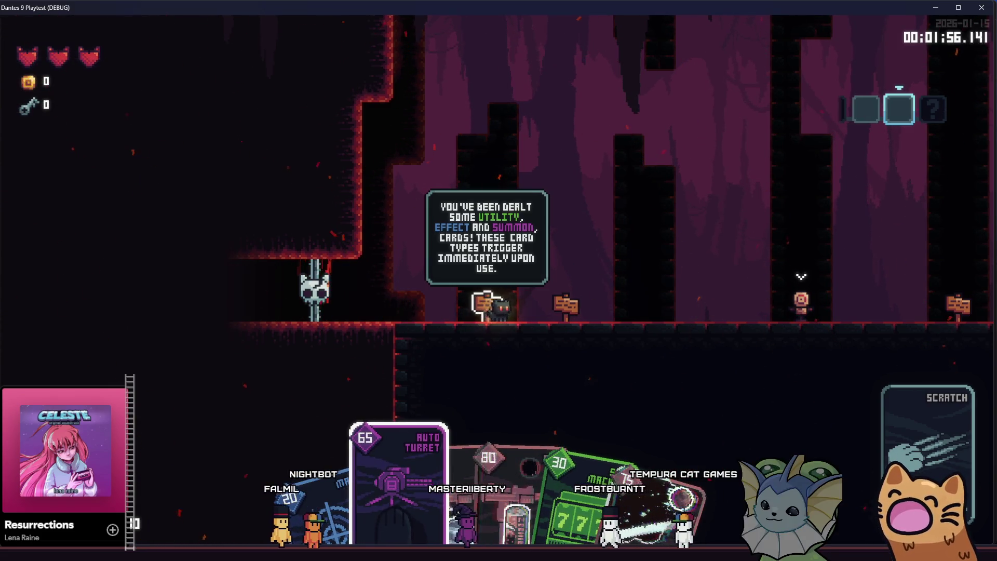
pyautogui.click(841, 405)
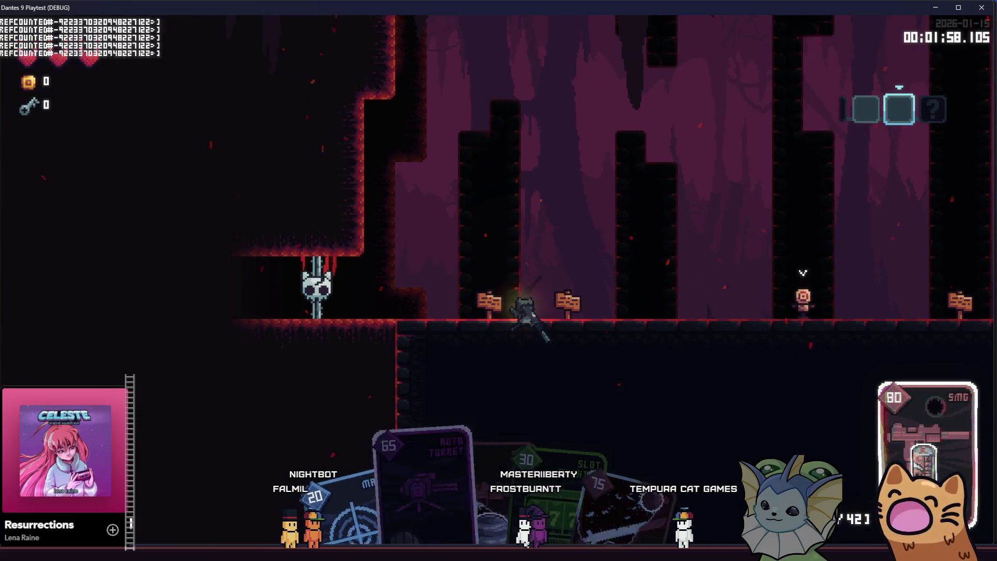
pyautogui.press('d')
pyautogui.click(802, 320)
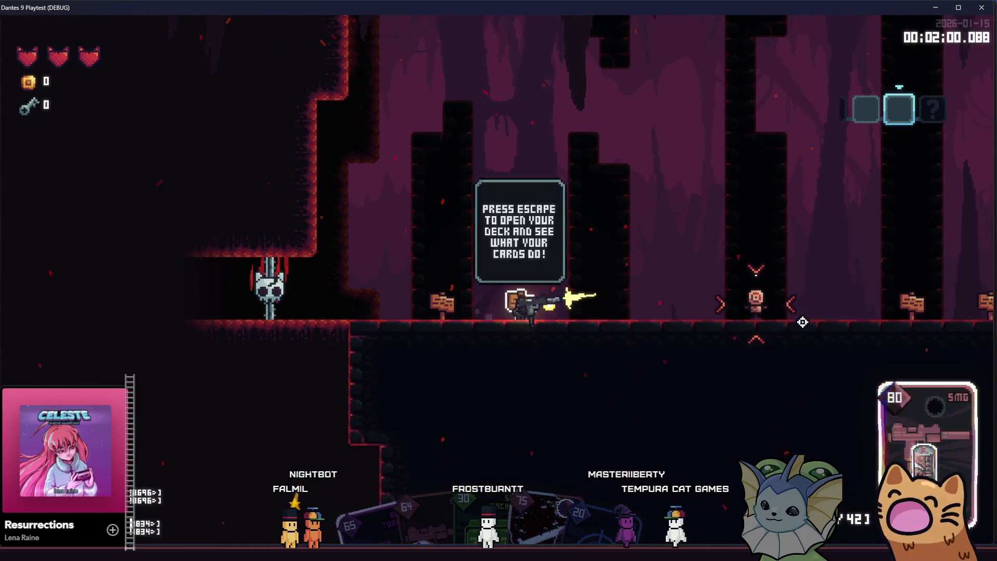
pyautogui.moveTo(802, 322)
pyautogui.mouseDown()
pyautogui.moveTo(772, 296)
pyautogui.moveTo(784, 315)
pyautogui.moveTo(777, 305)
pyautogui.mouseUp()
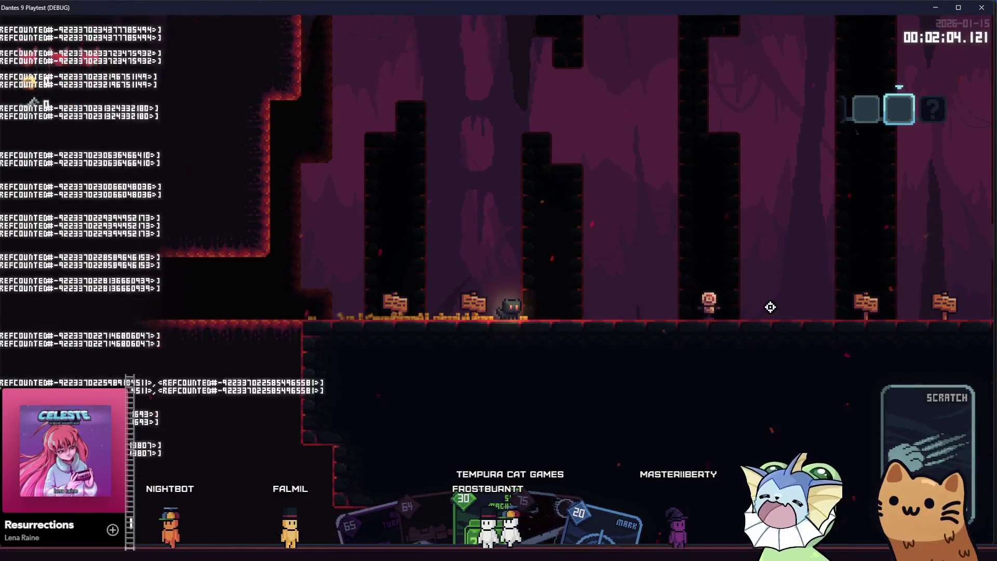
pyautogui.press('d')
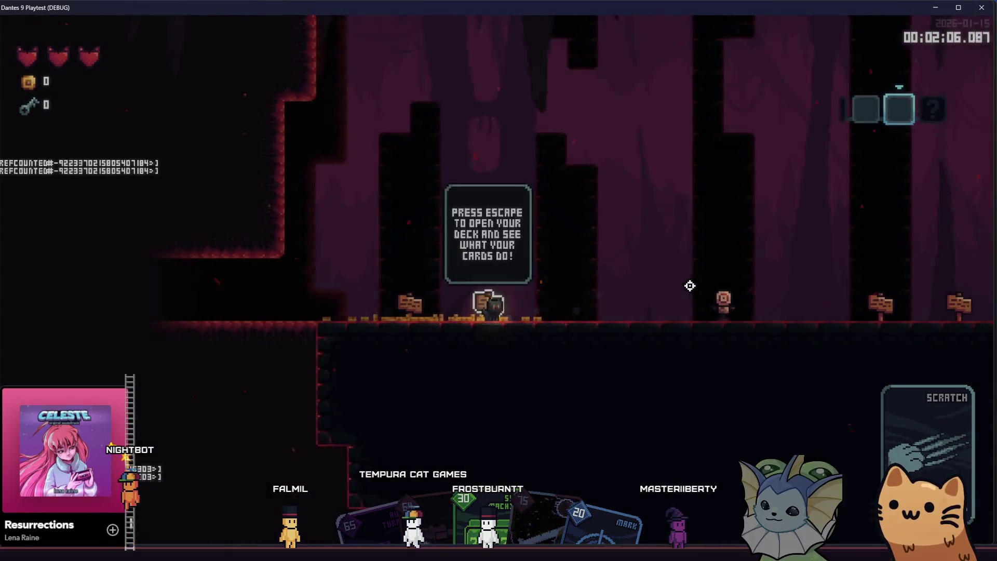
# Deploy an Auto Turret beside the player and close the playtest window
pyautogui.press('d')
pyautogui.moveTo(690, 286); pyautogui.dragTo(690, 286)
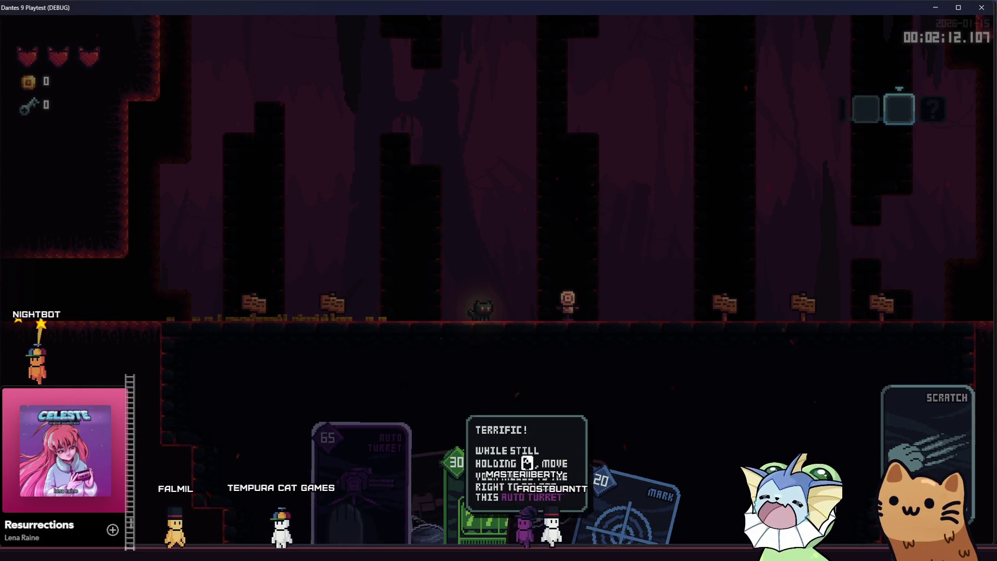
pyautogui.moveTo(690, 286); pyautogui.dragTo(727, 285)
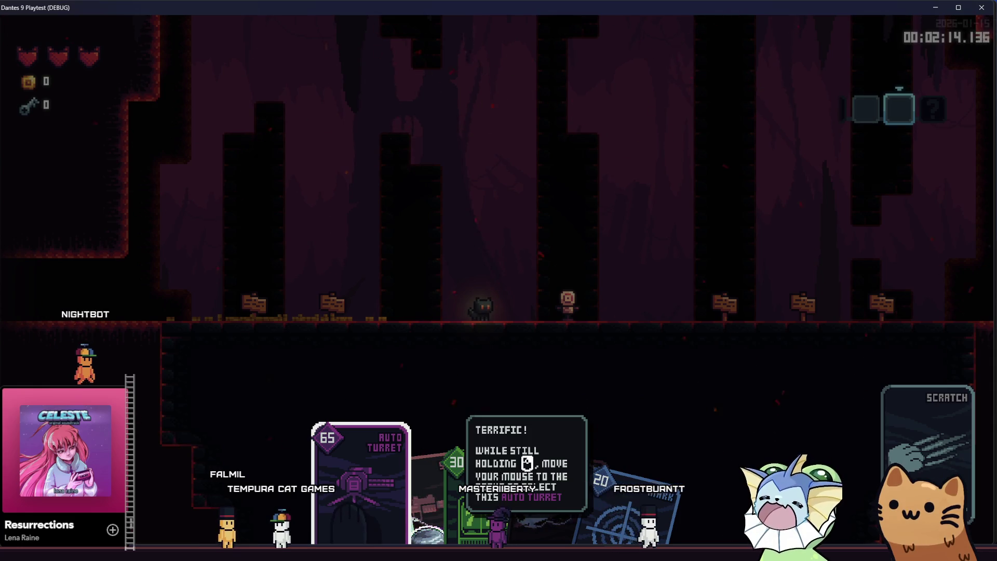
pyautogui.click(690, 286)
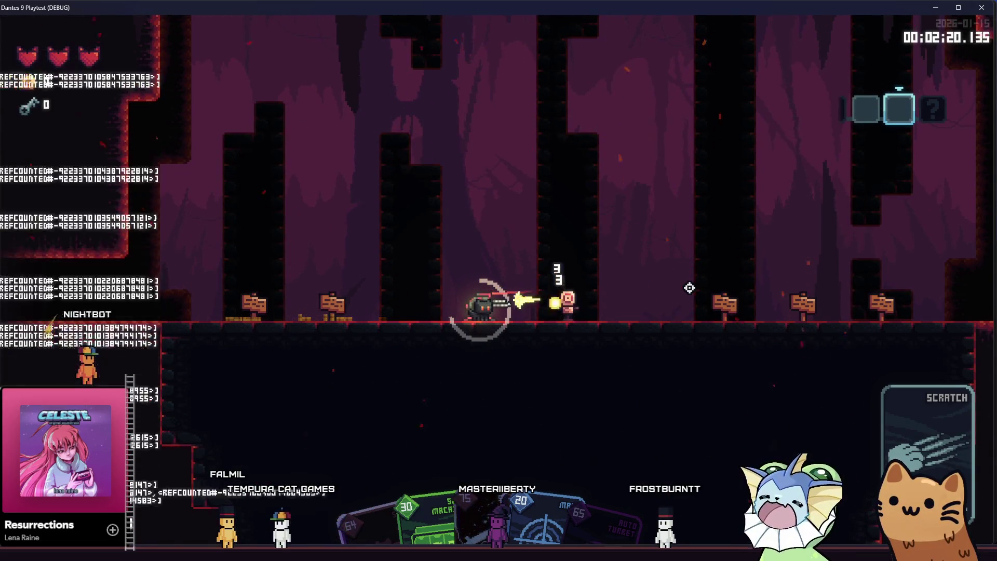
pyautogui.click(983, 9)
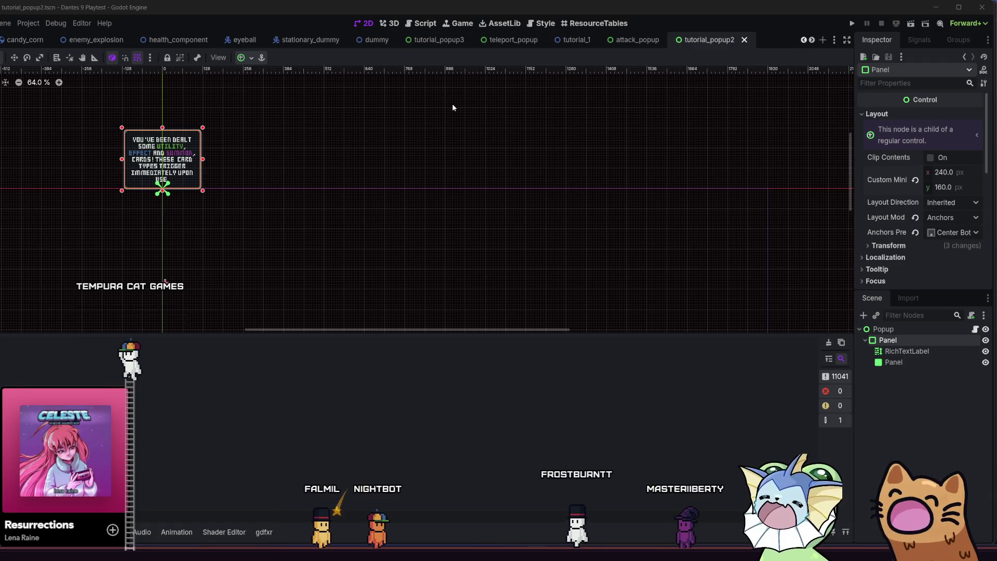
# Open audio_manager.gd in the script editor and look through its code
pyautogui.click(415, 23)
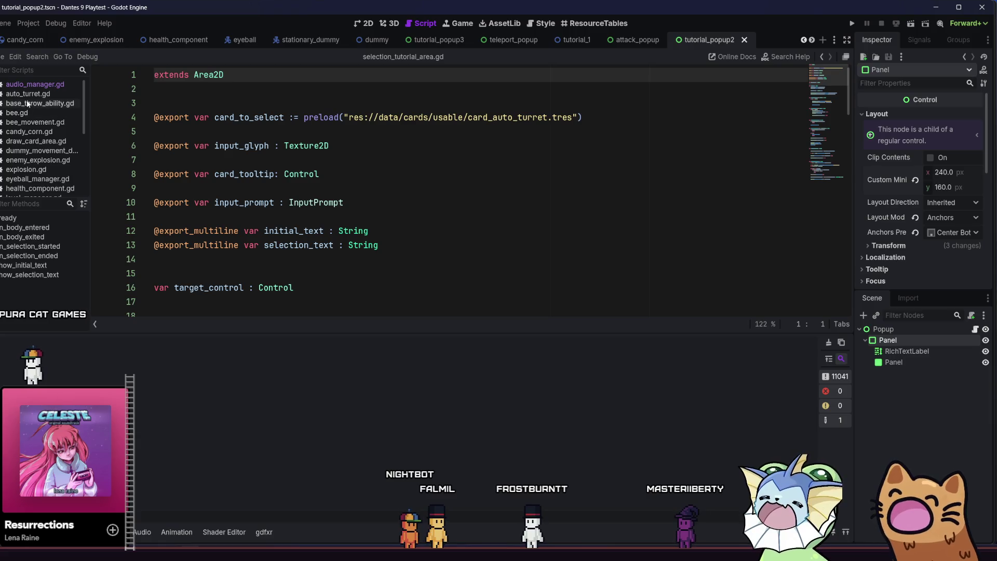
pyautogui.click(30, 84)
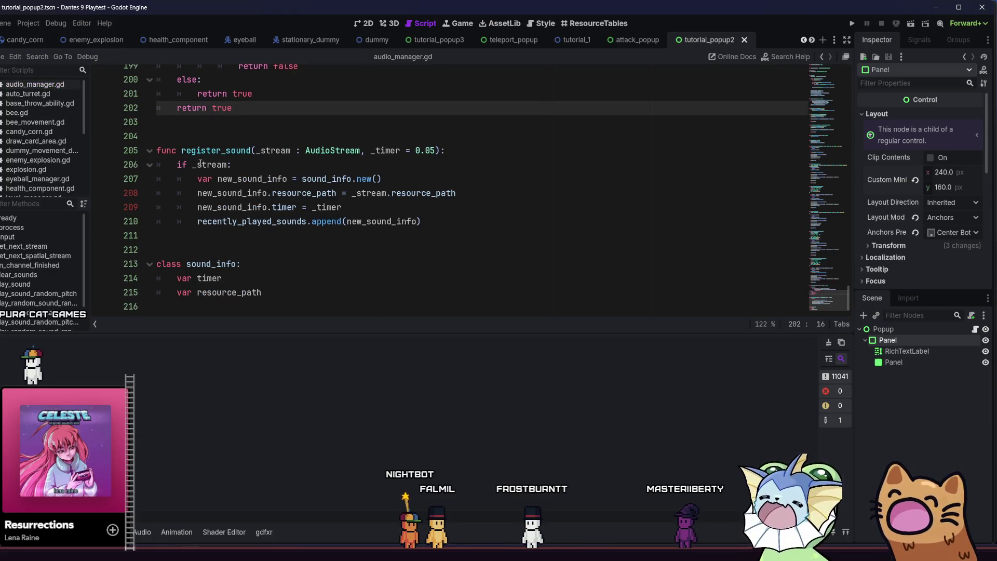
pyautogui.scroll(5, 331, 228)
pyautogui.scroll(10, 331, 228)
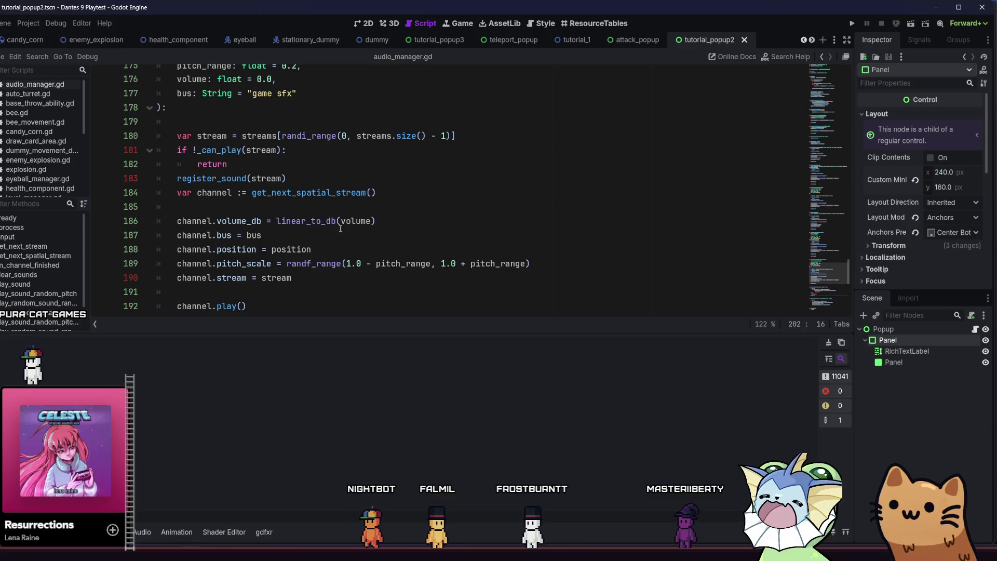
pyautogui.scroll(-2, 371, 206)
pyautogui.scroll(4, 371, 206)
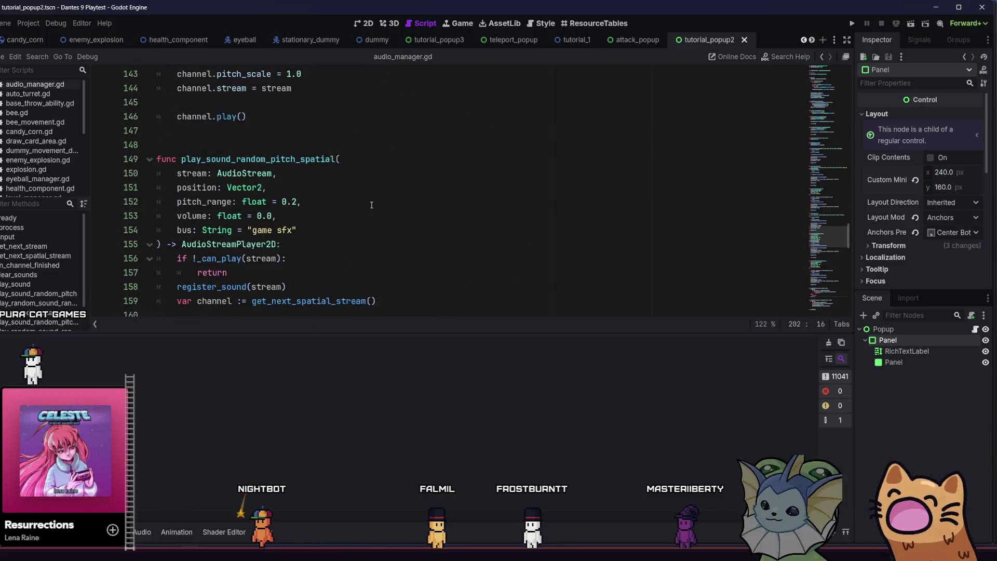
pyautogui.scroll(-1, 337, 266)
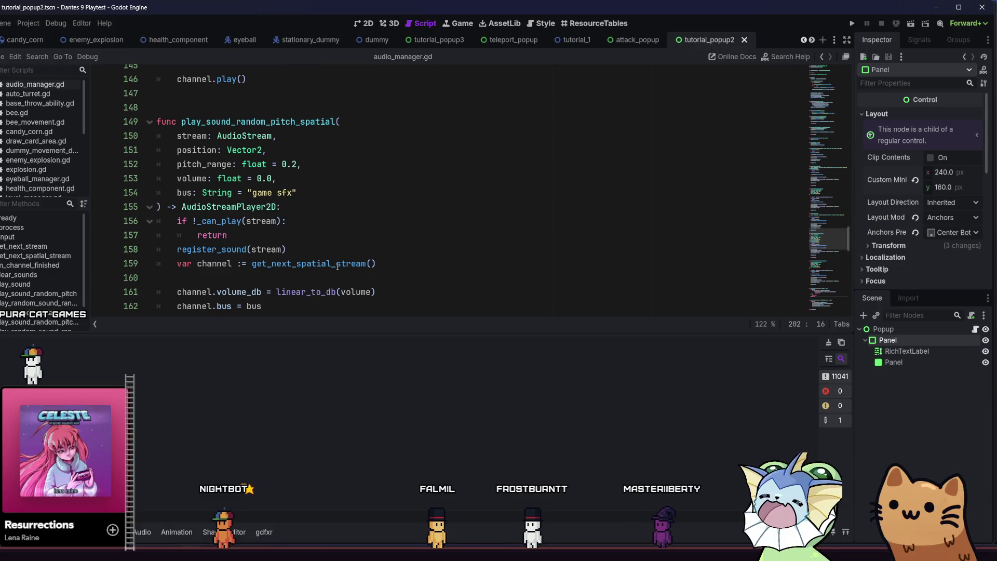
pyautogui.scroll(-10, 339, 246)
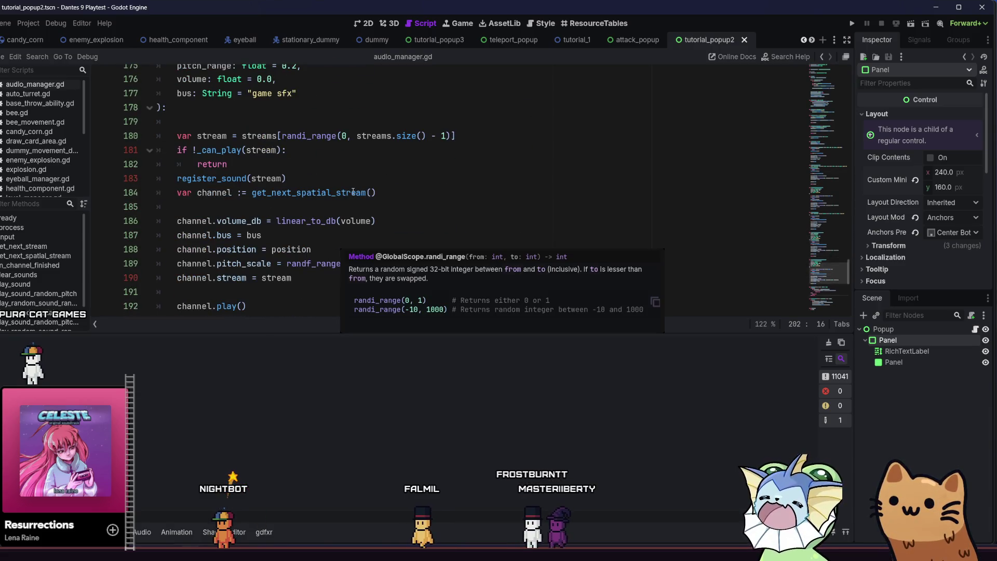
pyautogui.scroll(-8, 353, 192)
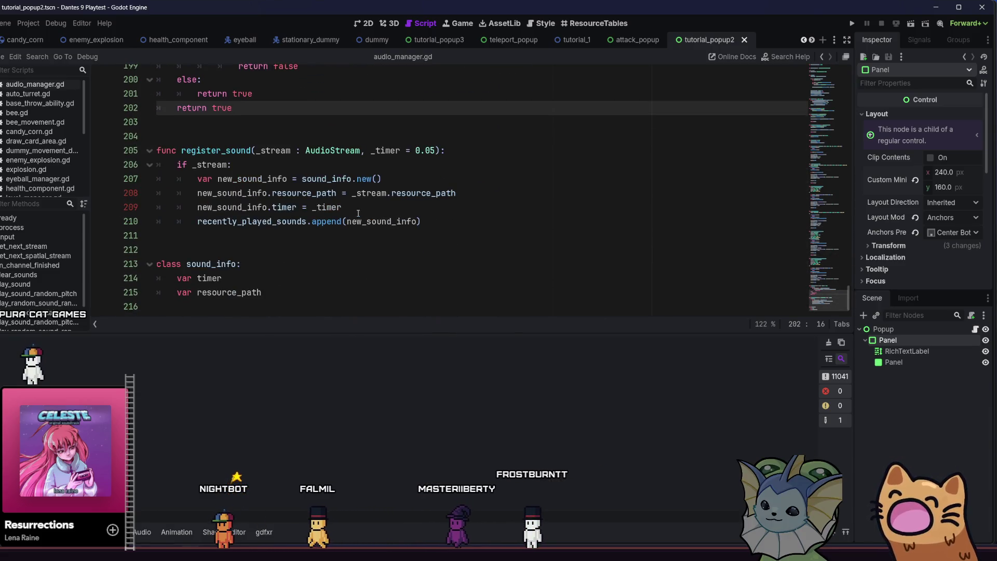
pyautogui.scroll(4, 358, 213)
pyautogui.scroll(-1, 56, 137)
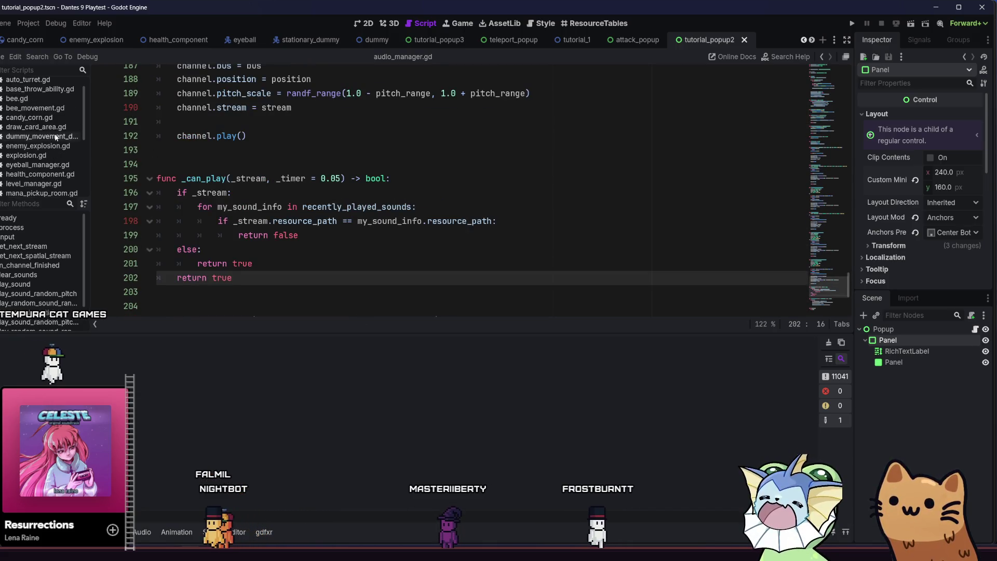
# Look through the explosion.gd and auto_turret.gd scripts
pyautogui.click(67, 155)
pyautogui.scroll(-1, 298, 248)
pyautogui.scroll(4, 306, 250)
pyautogui.scroll(4, 307, 250)
pyautogui.scroll(-4, 308, 252)
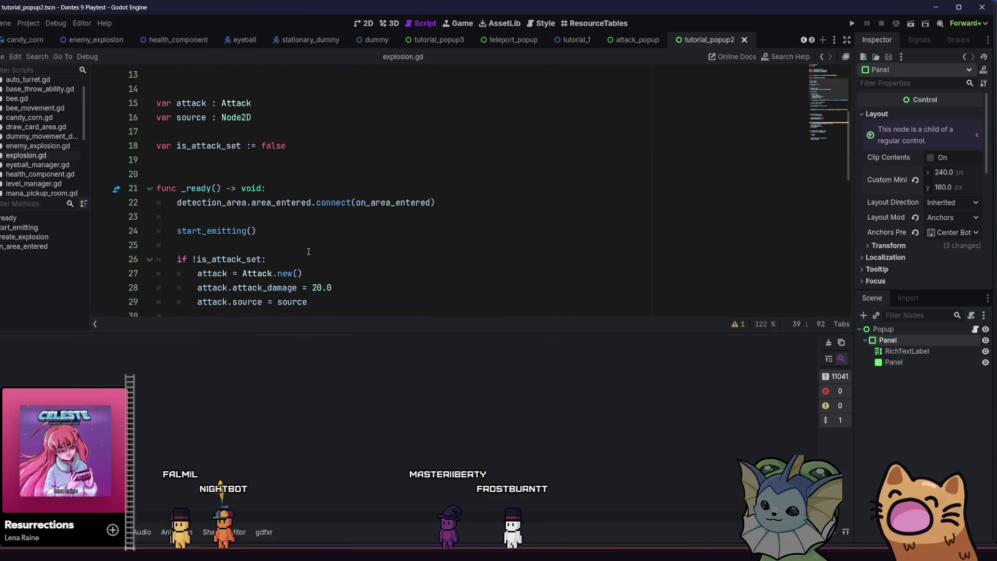
pyautogui.scroll(-11, 309, 251)
pyautogui.scroll(-2, 308, 253)
pyautogui.scroll(2, 308, 254)
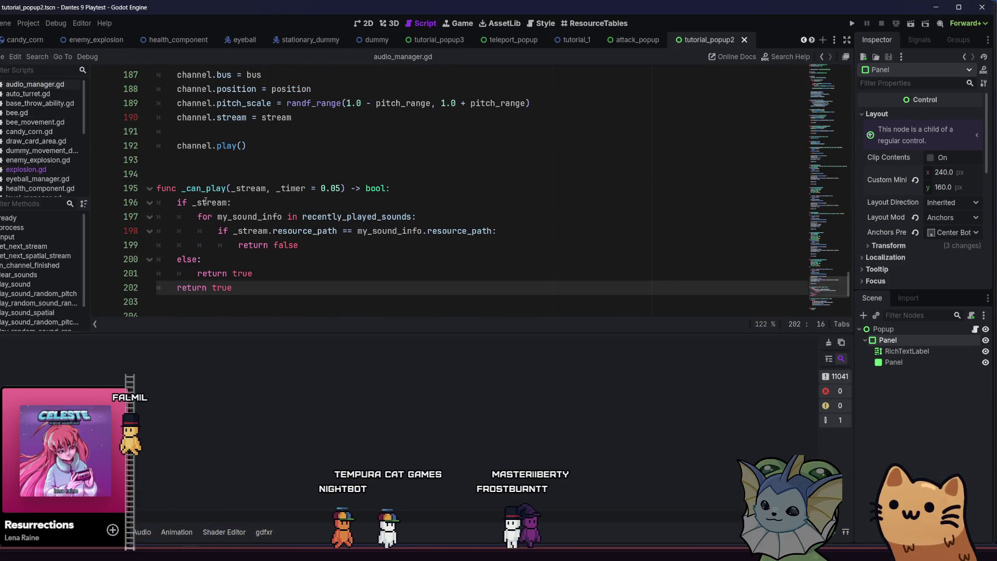
pyautogui.click(52, 93)
# Delete the Console.print(recently_played_sounds) line from audio_manager.gd's _process and open Find in Files
pyautogui.click(35, 84)
pyautogui.scroll(-3, 210, 188)
pyautogui.scroll(9, 211, 188)
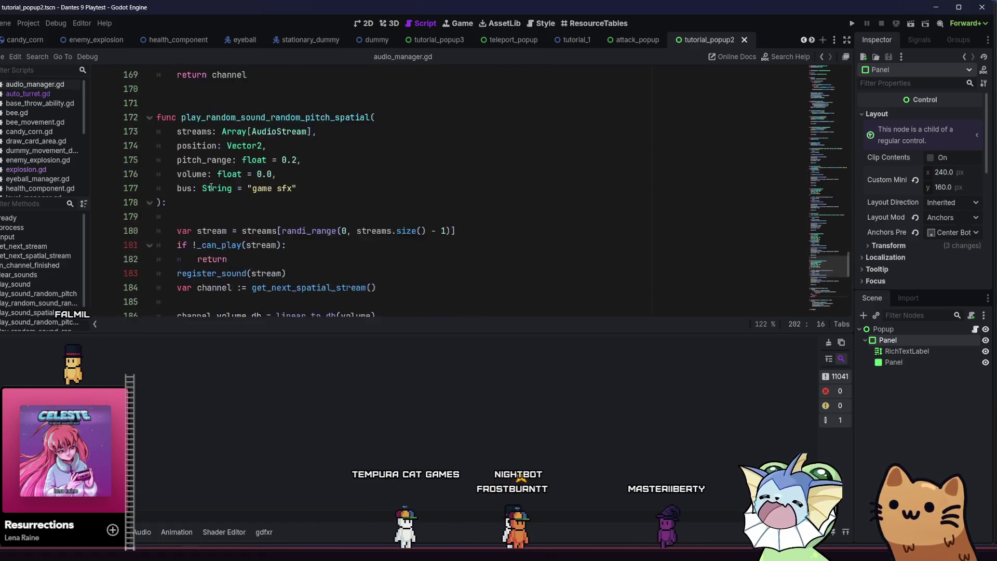
pyautogui.scroll(20, 211, 188)
pyautogui.scroll(12, 230, 221)
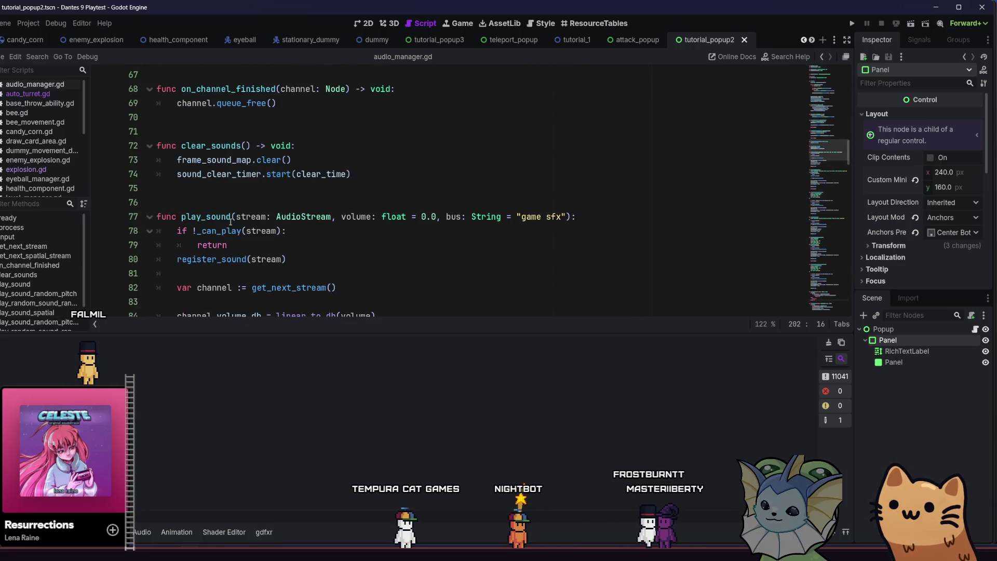
pyautogui.scroll(12, 230, 221)
pyautogui.scroll(5, 238, 225)
pyautogui.scroll(-5, 372, 234)
pyautogui.click(372, 243)
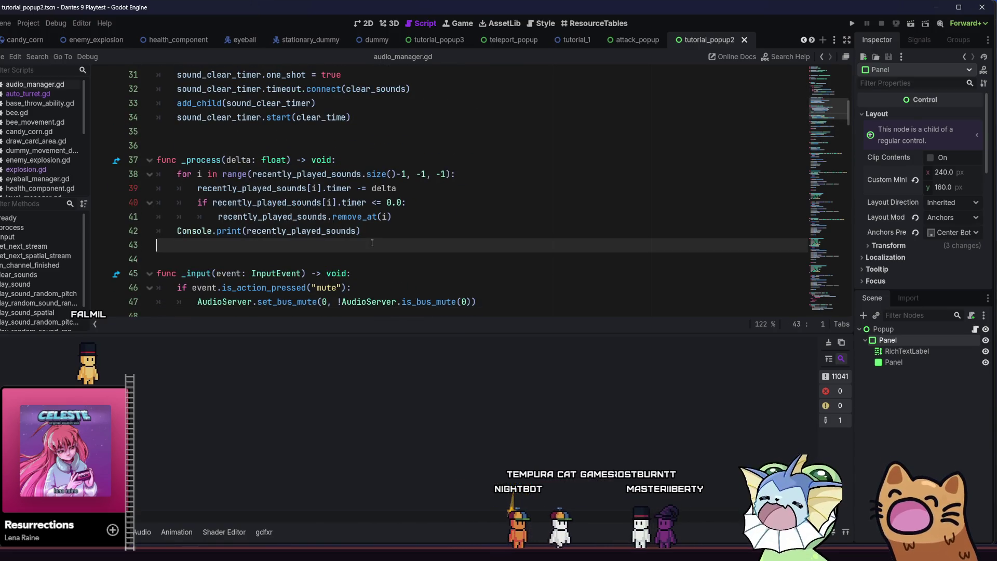
pyautogui.click(312, 230)
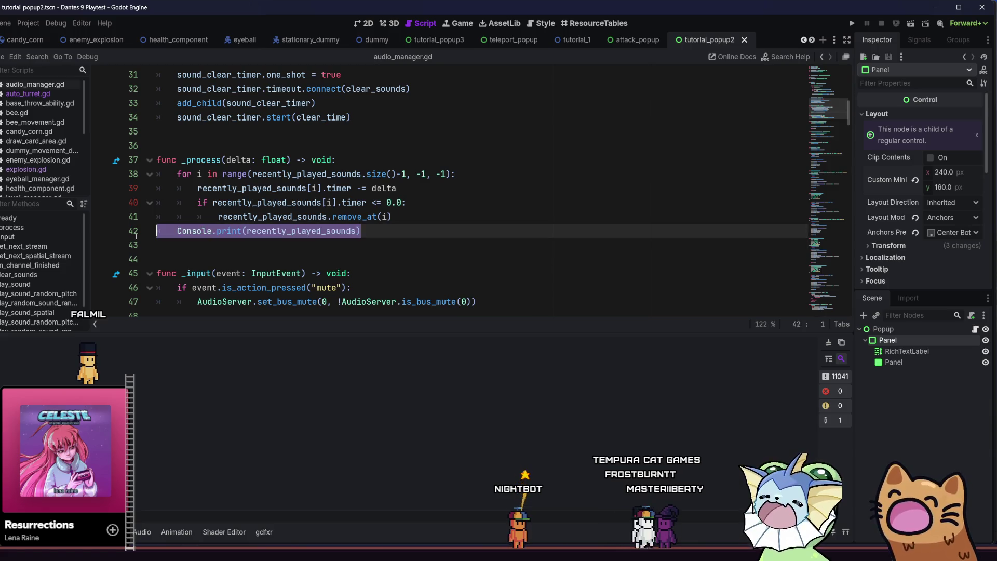
pyautogui.press('BackSpace')
pyautogui.press('BackSpace')
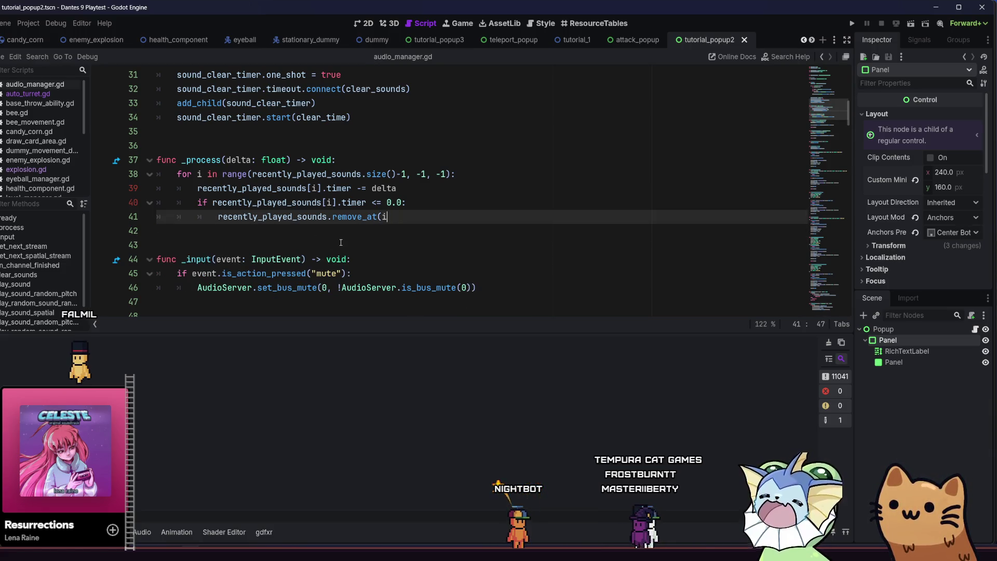
pyautogui.hotkey('ctrl', 'z')
pyautogui.hotkey('ctrl', 'z')
pyautogui.press('BackSpace')
pyautogui.press('BackSpace')
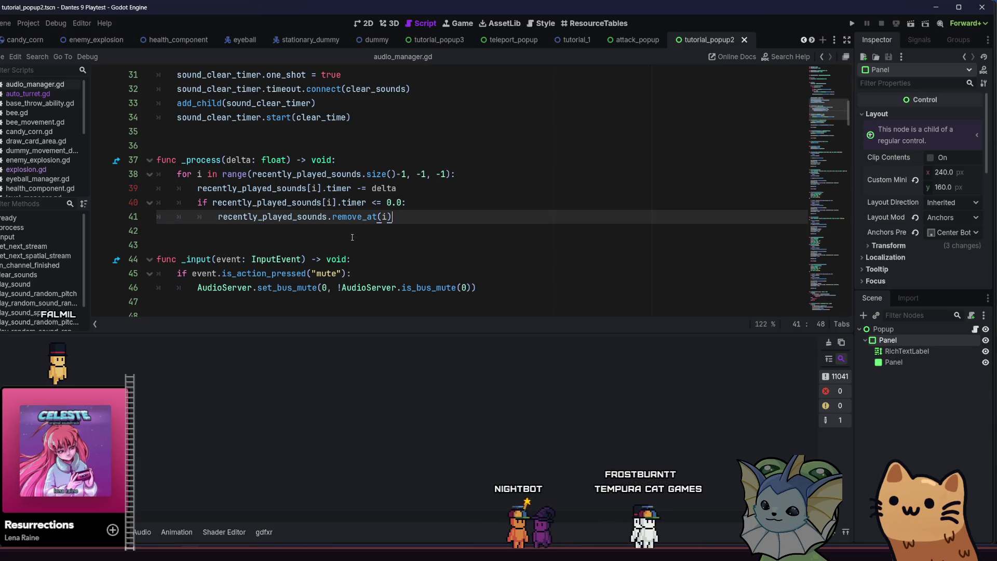
pyautogui.hotkey('ctrl', 'shift', 'f')
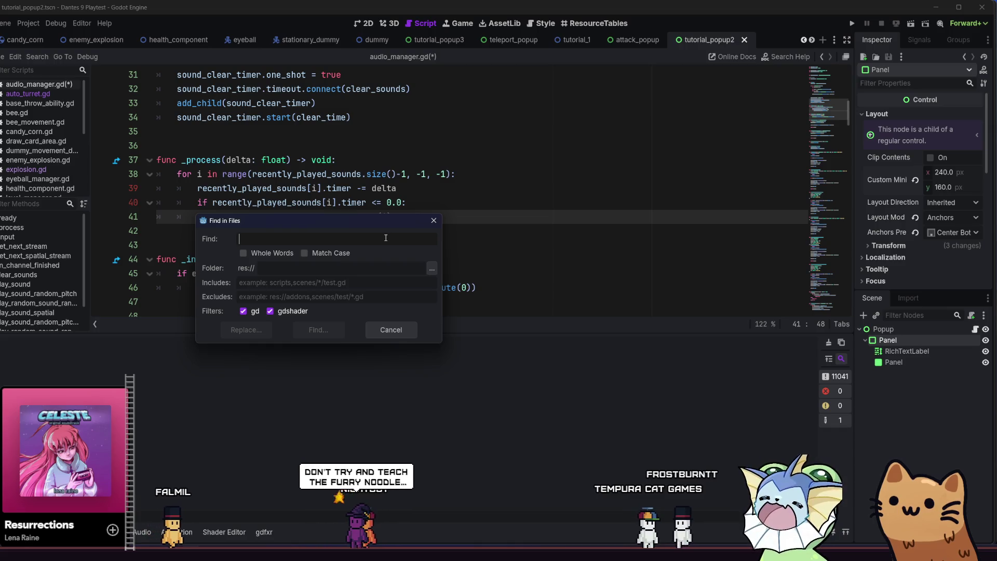
# Search res://src for 'Console.print', giving 12 matches across 8 files
pyautogui.write('Console.print')
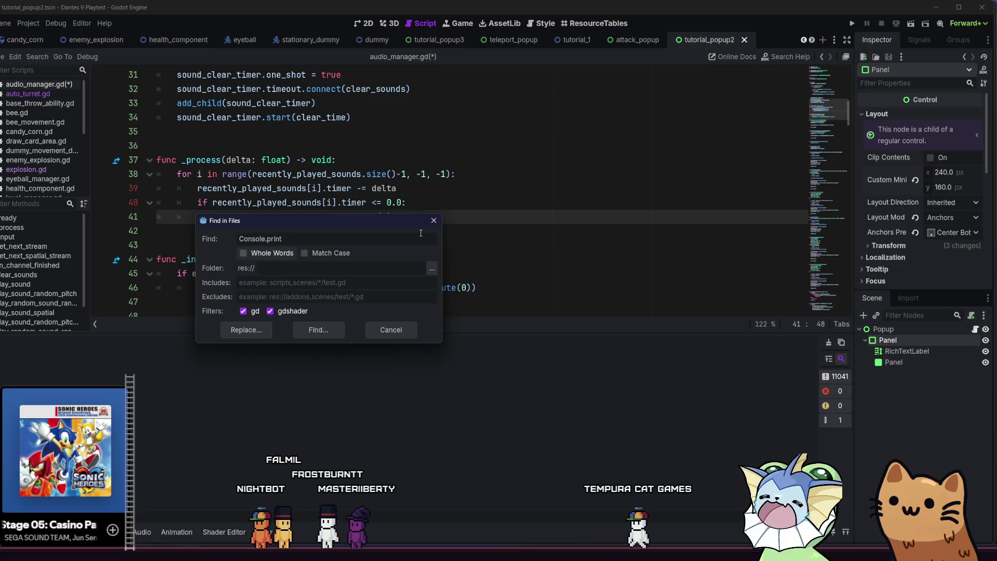
pyautogui.press('Tab')
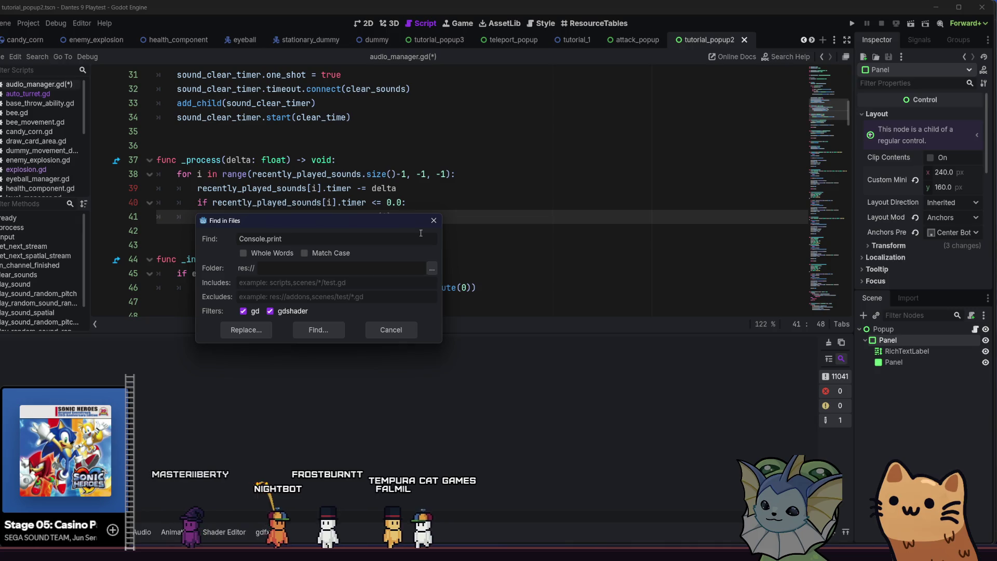
pyautogui.write('src')
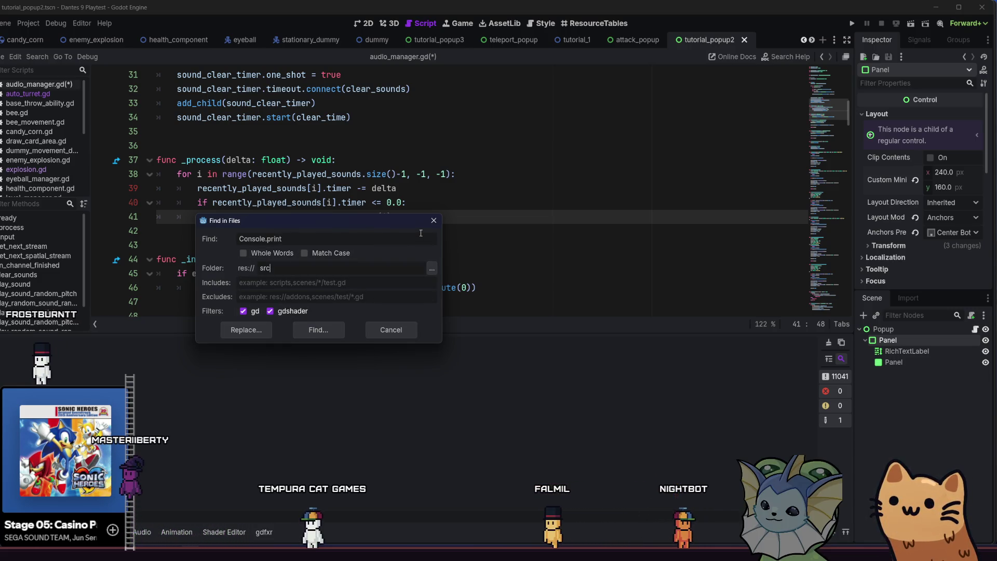
pyautogui.press('Return')
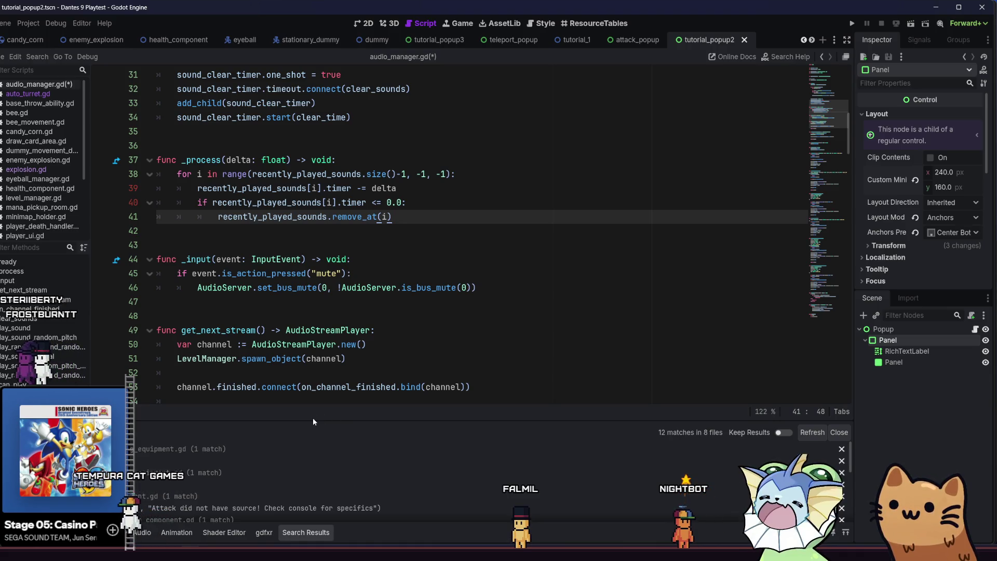
# Enlarge the search results panel to review the matches, then close it
pyautogui.moveTo(313, 418); pyautogui.dragTo(328, 354)
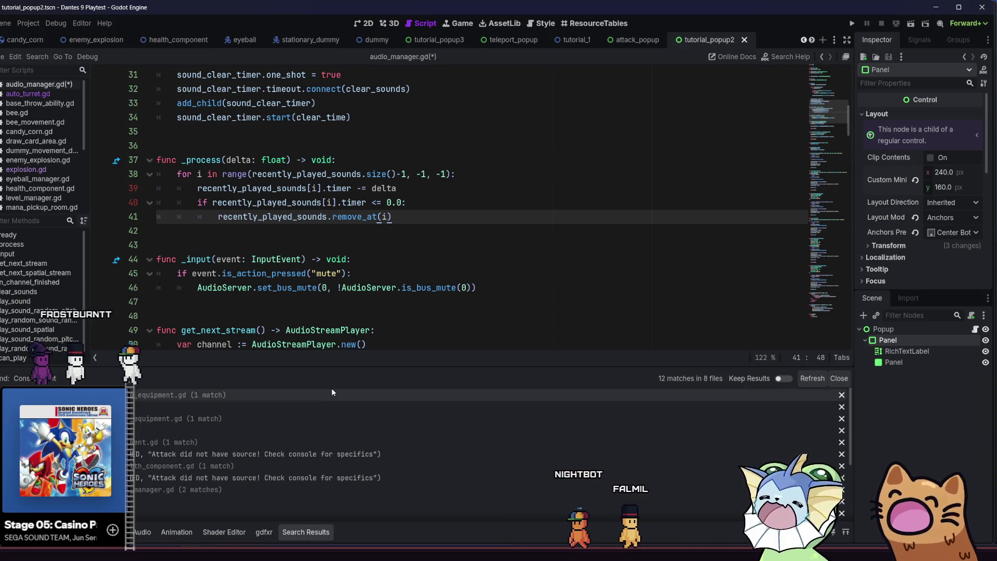
pyautogui.scroll(-3, 320, 426)
pyautogui.scroll(3, 316, 440)
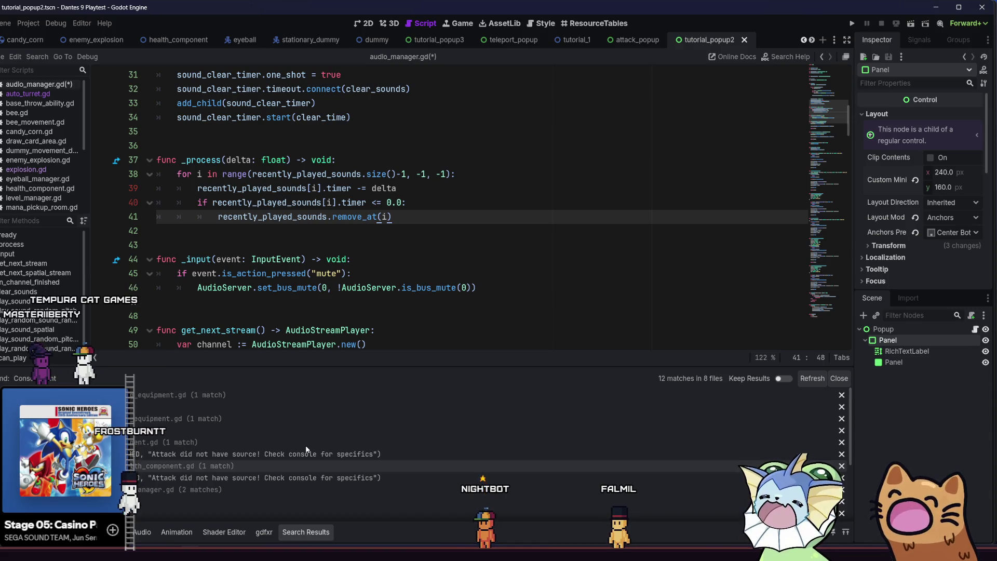
pyautogui.click(834, 379)
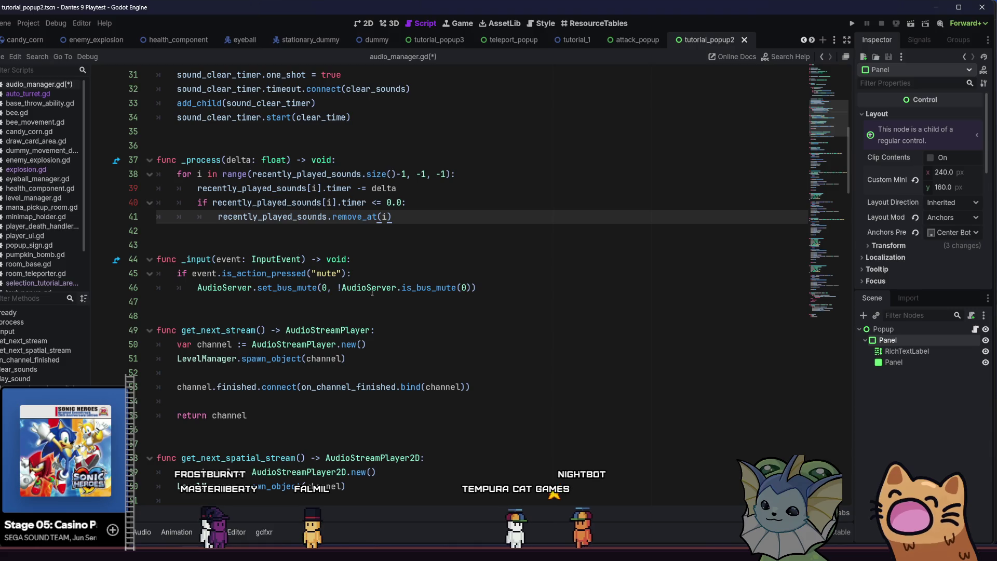
# Save audio_manager.gd and bring up Find in Files again
pyautogui.click(175, 358)
pyautogui.click(444, 347)
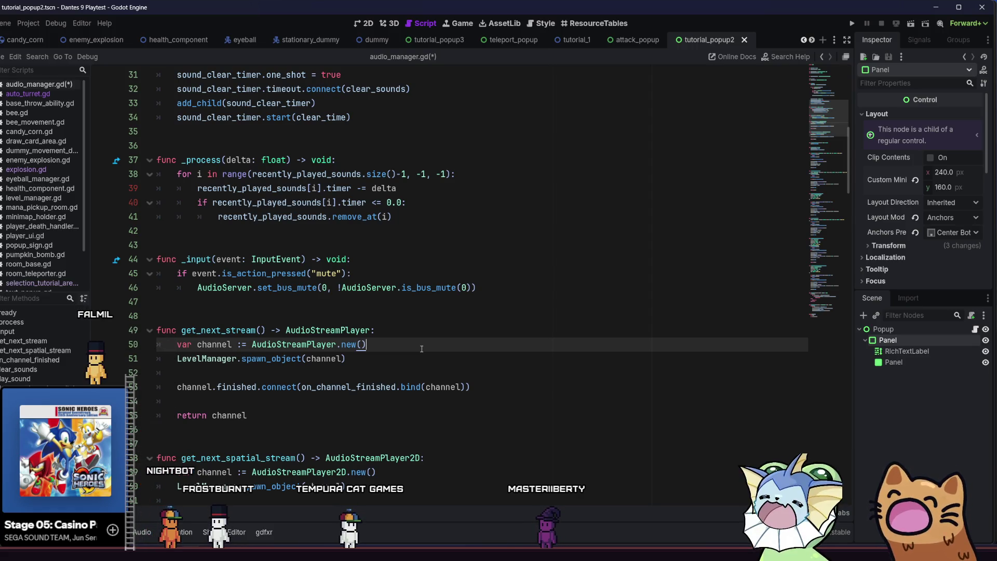
pyautogui.hotkey('ctrl', 's')
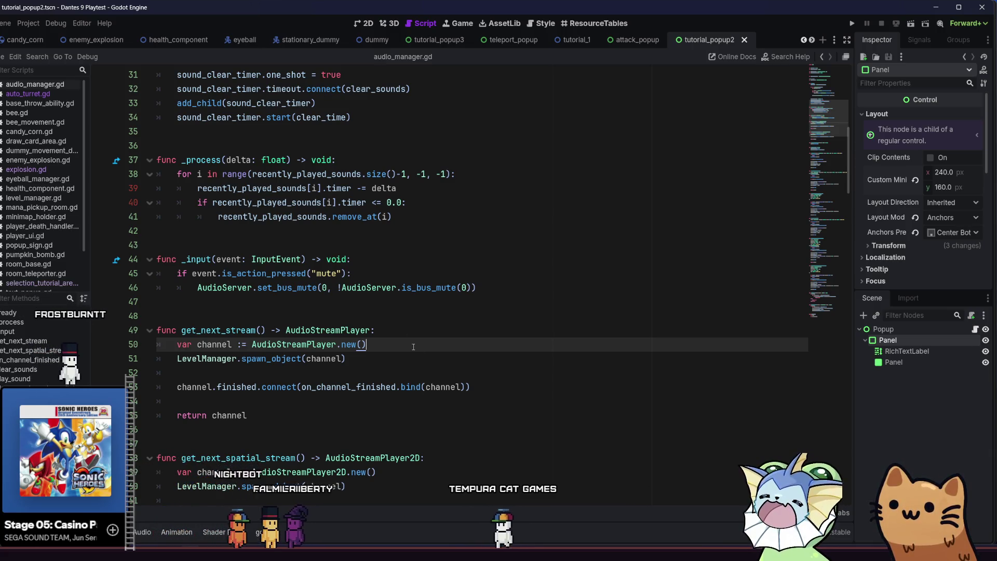
pyautogui.hotkey('ctrl', 'shift', 'f')
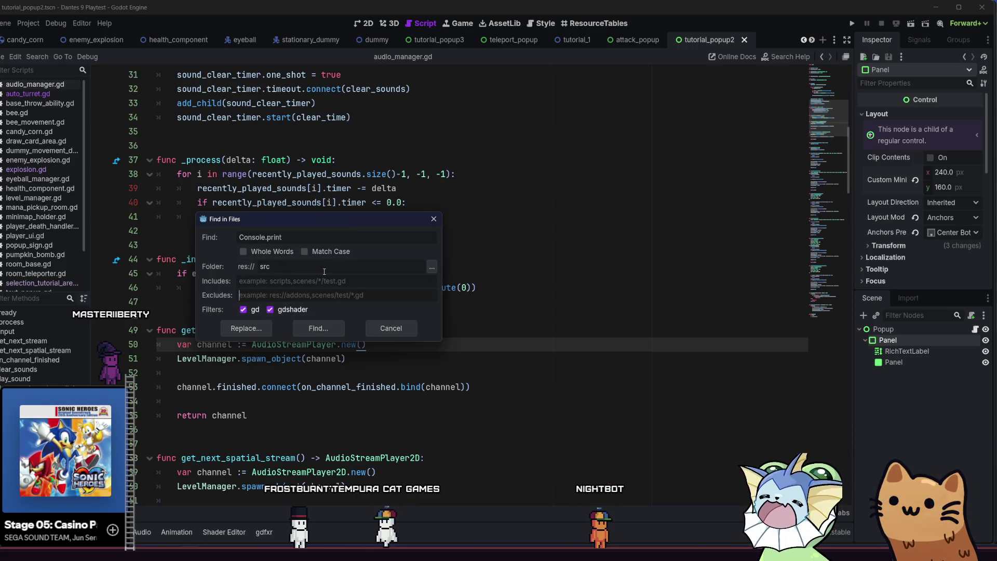
# Step through the Find in Files fields and confirm the search folder is src
pyautogui.press('Tab')
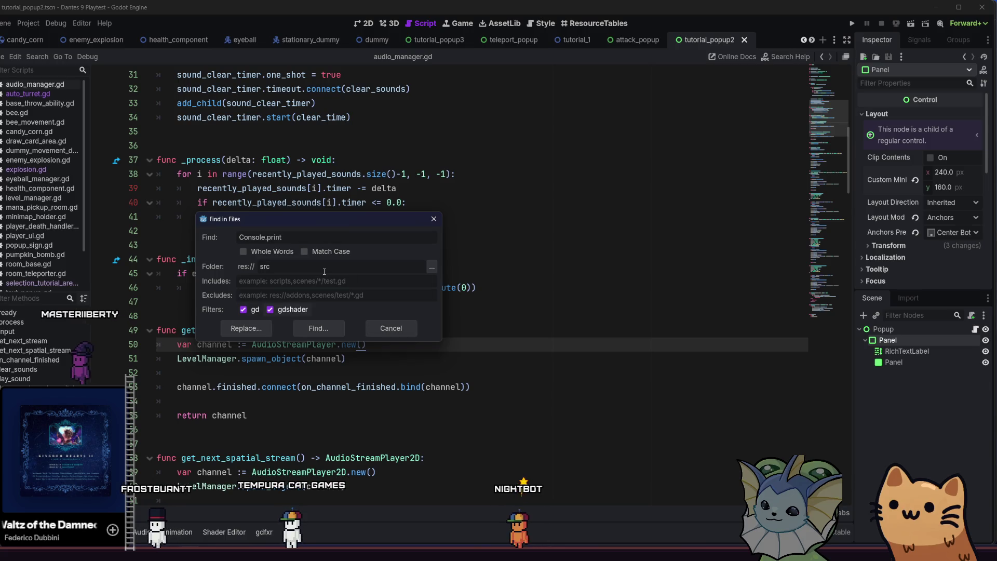
pyautogui.press('Tab')
pyautogui.click(324, 271)
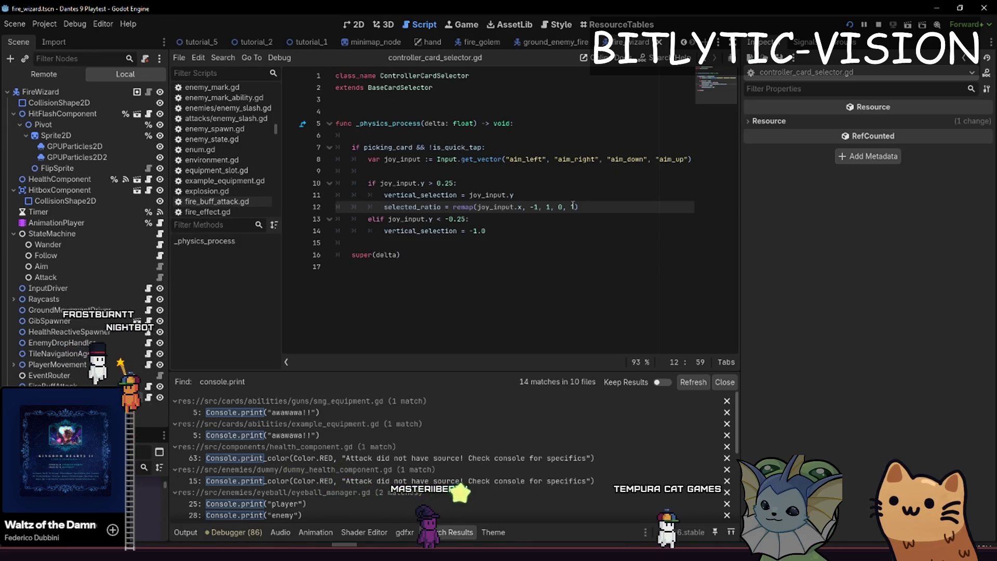
# Reopen Find in Files with 'console.print' entered, then dismiss it
pyautogui.hotkey('ctrl', 'shift', 'f')
pyautogui.write('console.print')
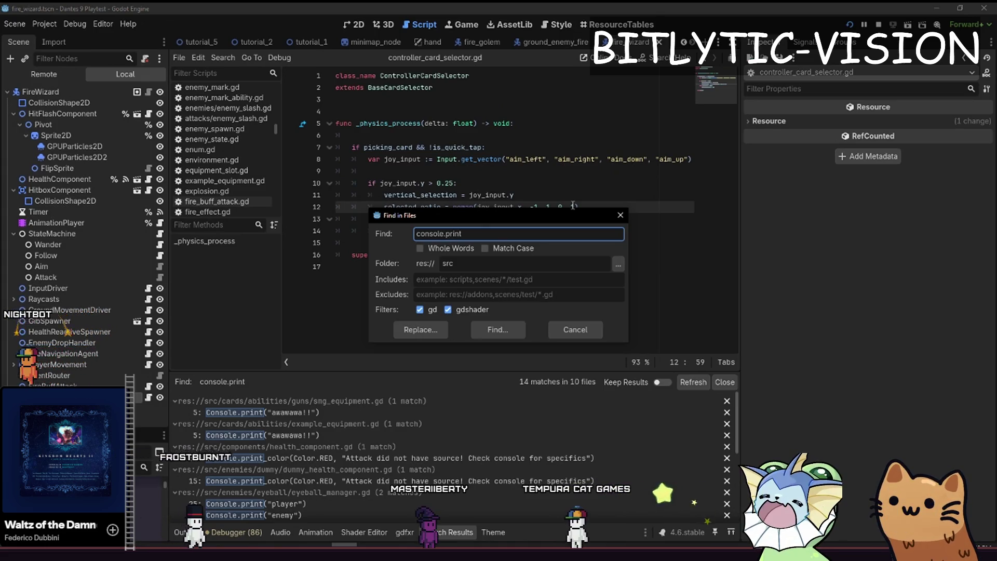
pyautogui.press('Tab')
pyautogui.press('Tab')
pyautogui.press('Tab')
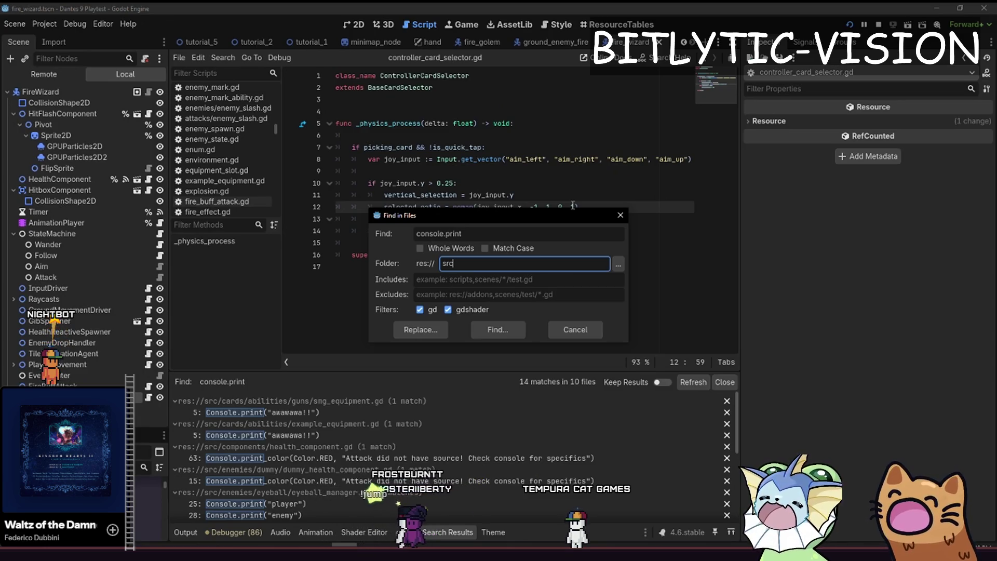
pyautogui.press('Return')
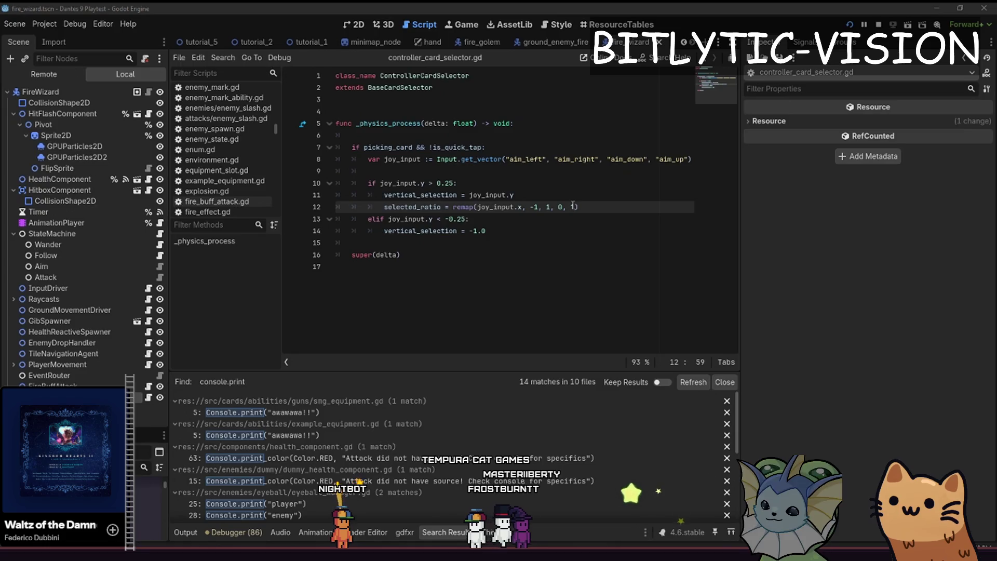
# Stop the running game with F8 and switch to the browser
pyautogui.hotkey('alt', 'Tab')
pyautogui.press('F8')
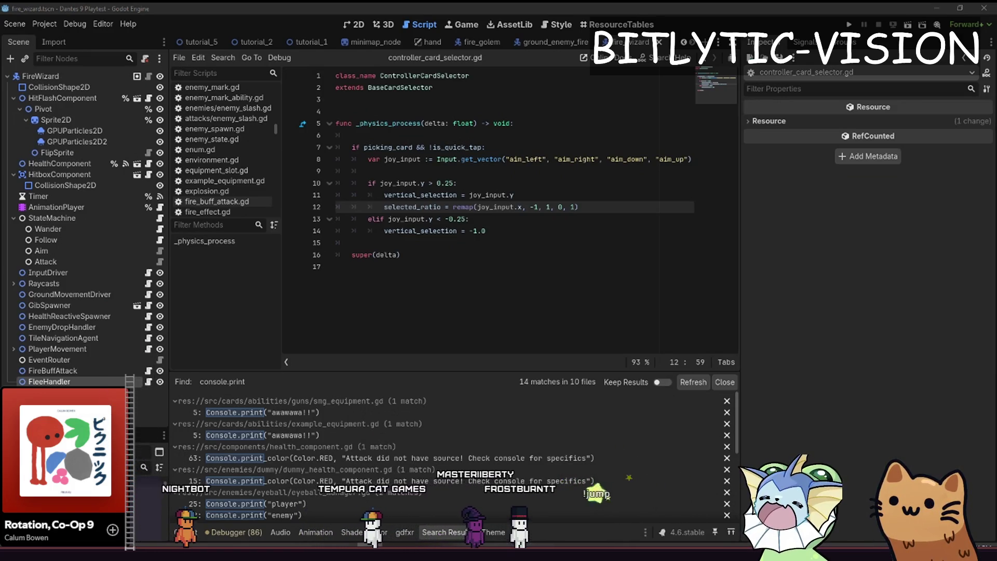
pyautogui.hotkey('alt', 'Tab')
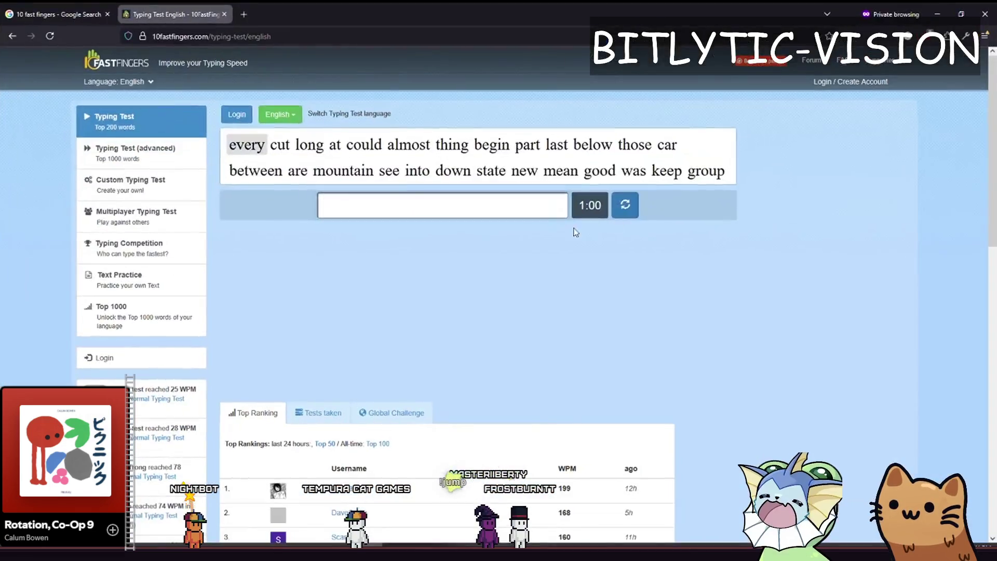
# Open a new tab, load monkeytype, and return to that browser window
pyautogui.hotkey('ctrl', 't')
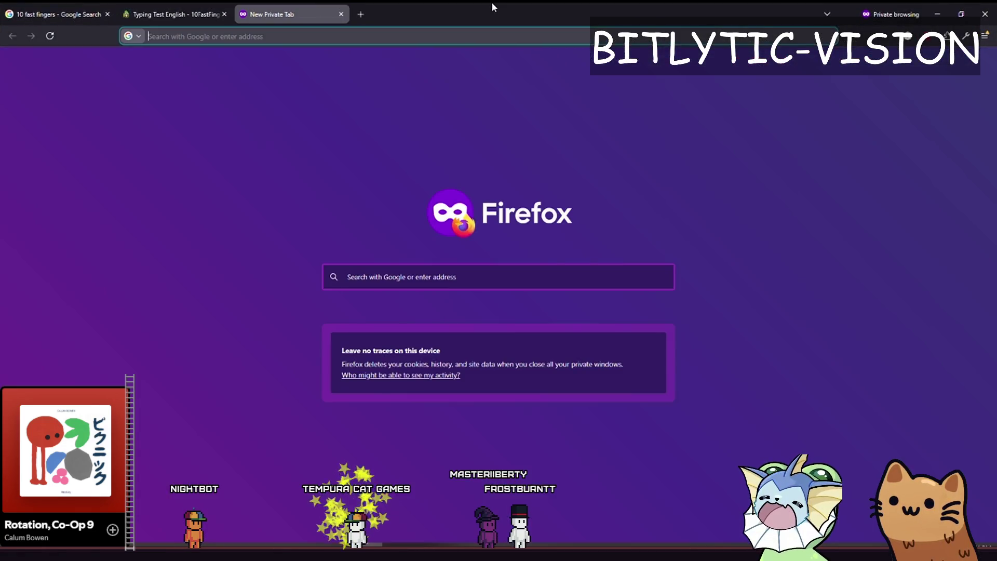
pyautogui.write('monkeytype.com')
pyautogui.press('Return')
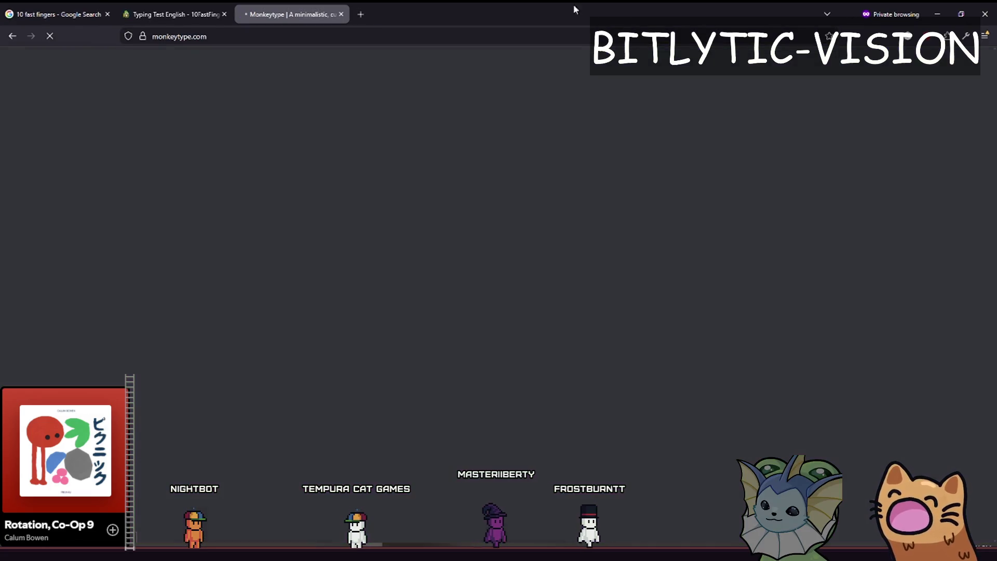
pyautogui.hotkey('alt', 'Tab')
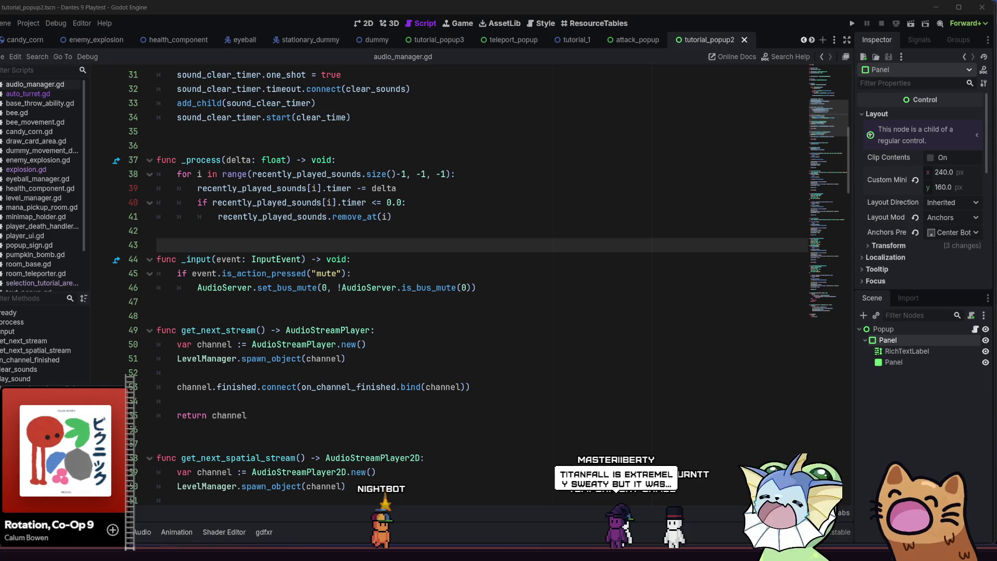
pyautogui.hotkey('alt', 'Tab')
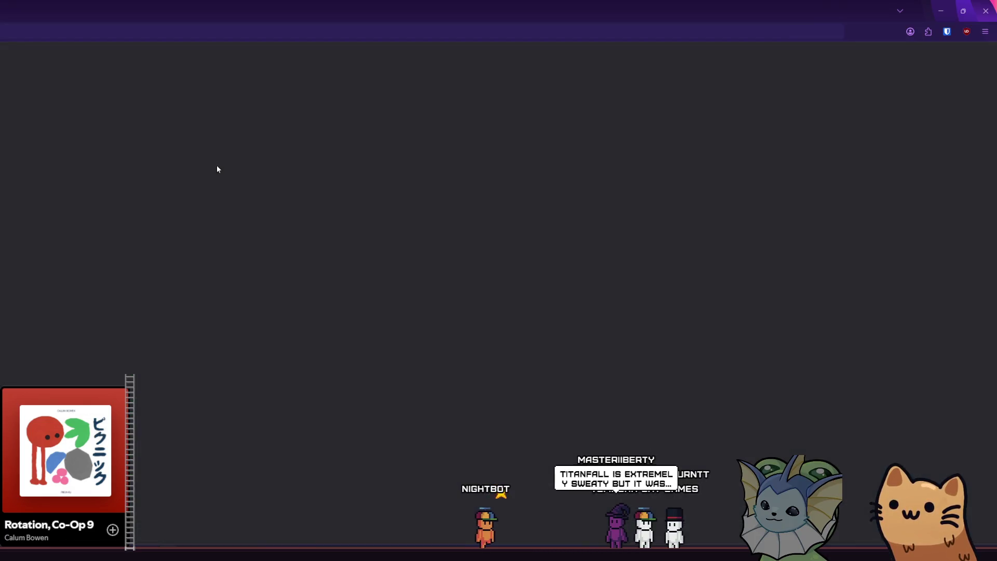
# Maximise the browser and type the test words from 'say some' through 'problem must', fixing typos
pyautogui.doubleClick(296, 30)
pyautogui.doubleClick(296, 30)
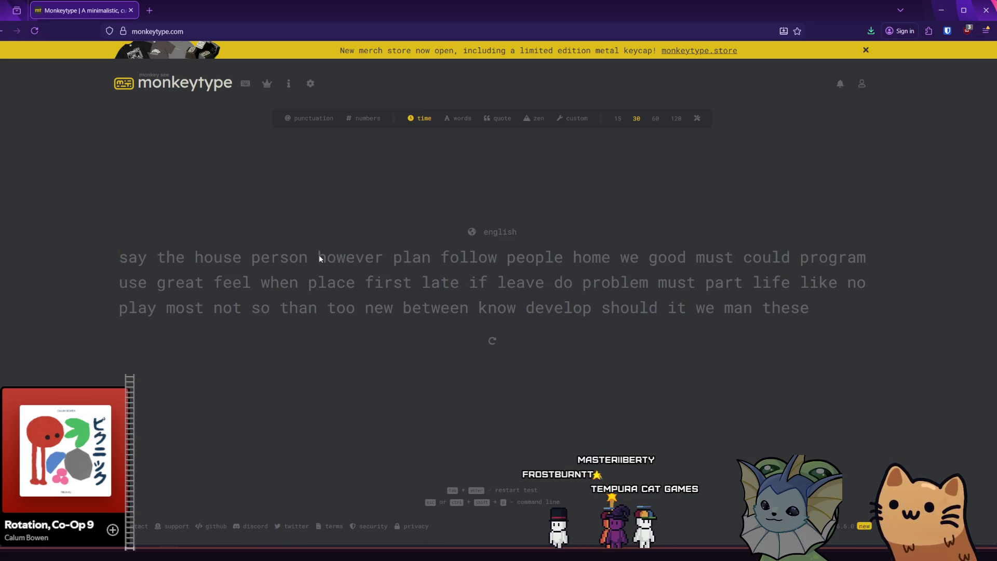
pyautogui.write('say the house person however plan follow peop')
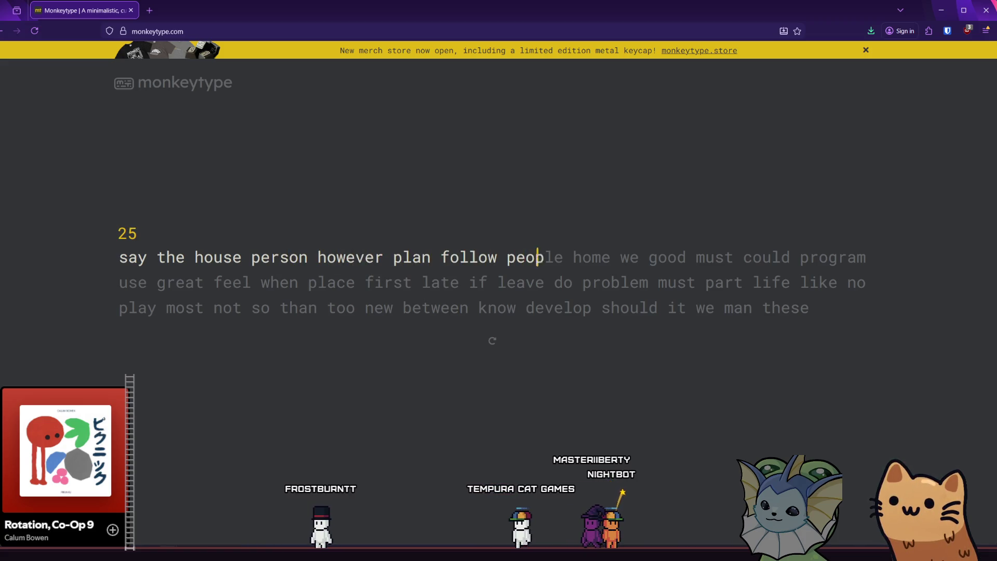
pyautogui.write('le home we good must could p')
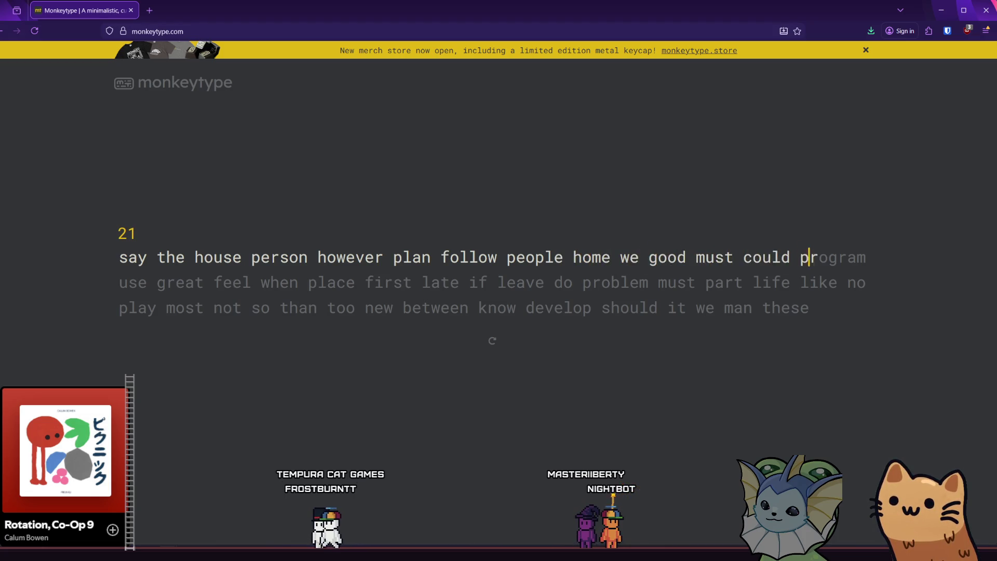
pyautogui.write('rogram use great')
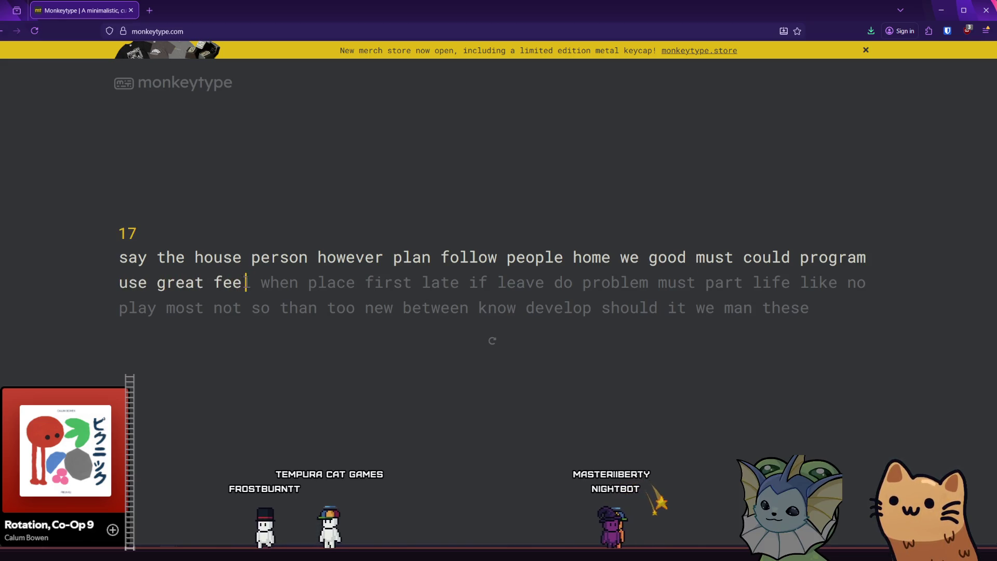
pyautogui.write(' feel when place first late')
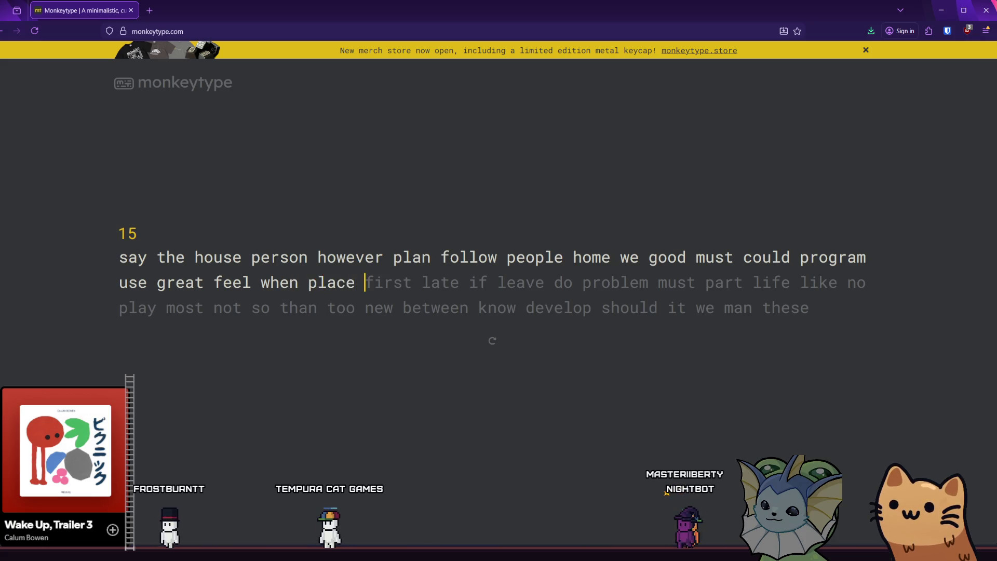
pyautogui.press('BackSpace')
pyautogui.press('BackSpace')
pyautogui.press('BackSpace')
pyautogui.write('ate if leave do prob')
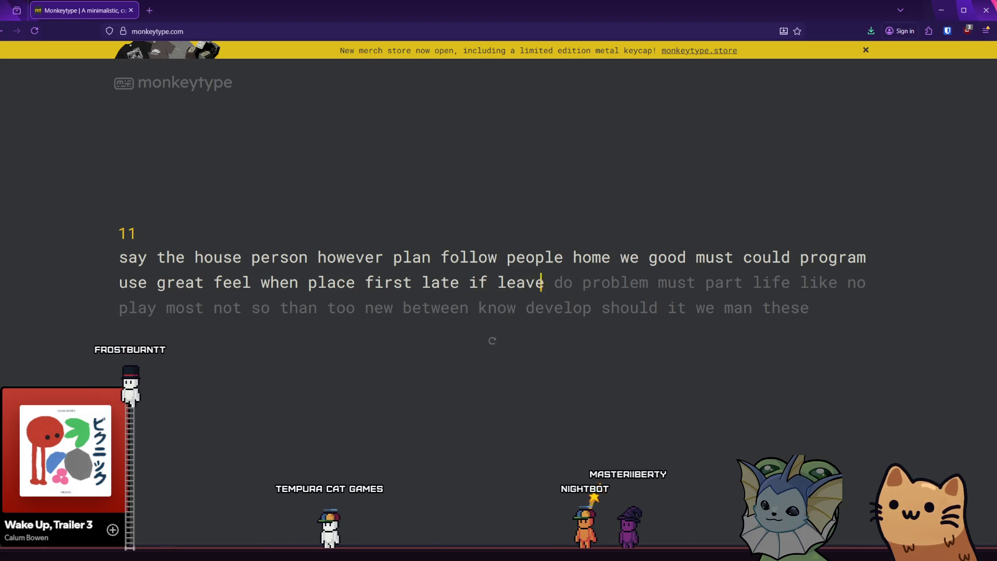
pyautogui.write('lem m')
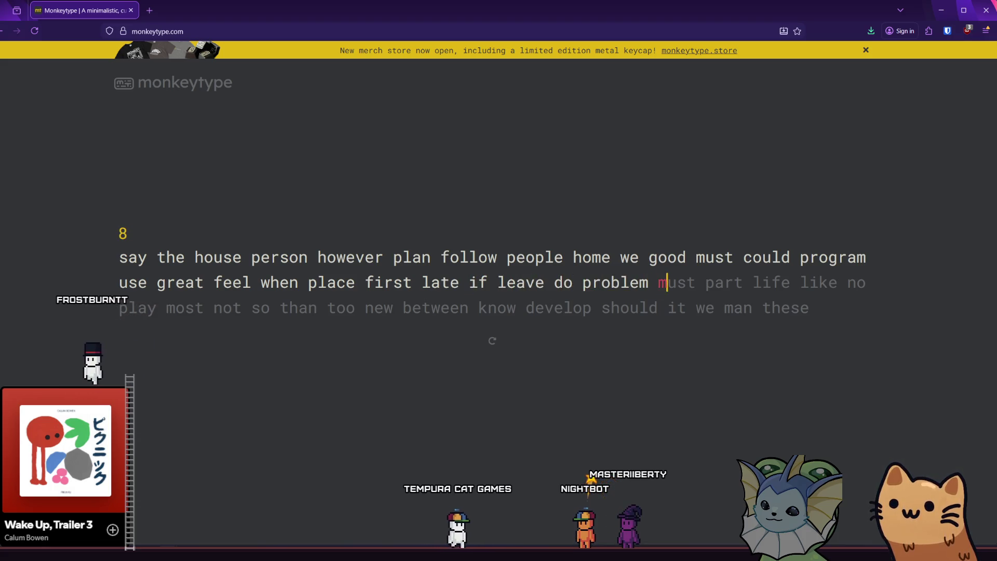
pyautogui.press('BackSpace')
pyautogui.write('must part ')
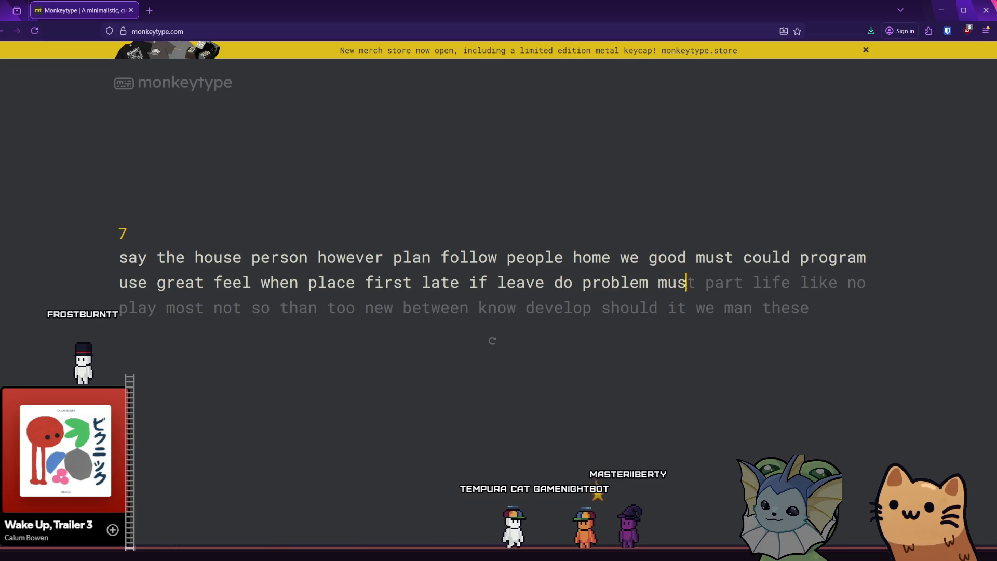
pyautogui.write('life')
pyautogui.write(' like no play m')
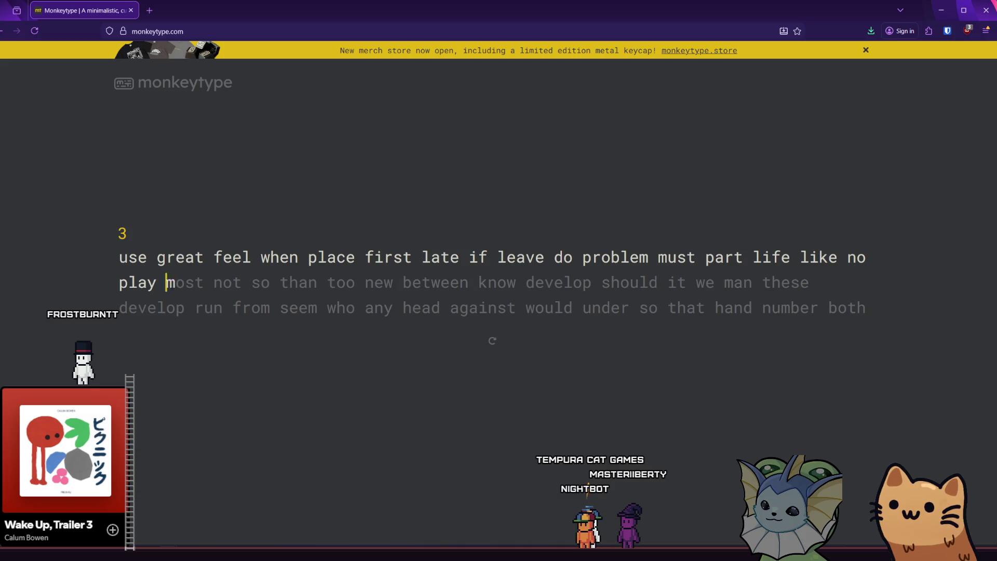
pyautogui.write('too')
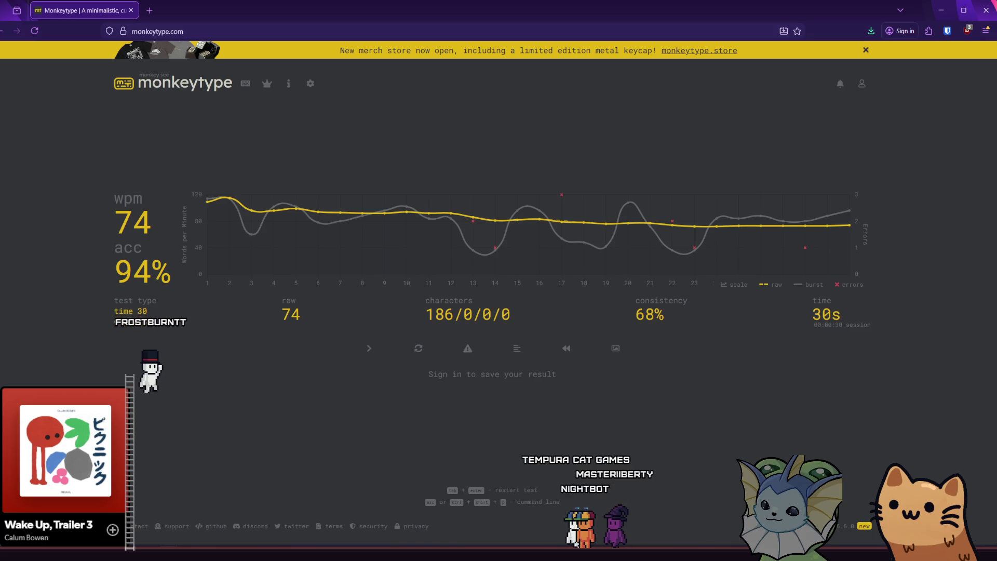